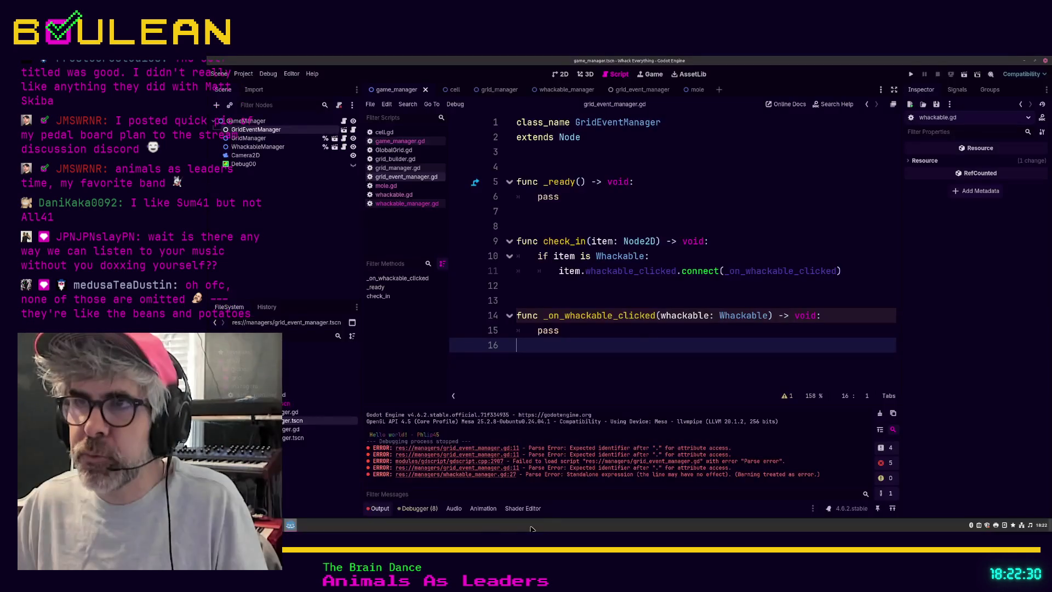
Step: Minimize the Godot editor to reveal the Gambit's Escape Steam store page
left_click(1024, 62)
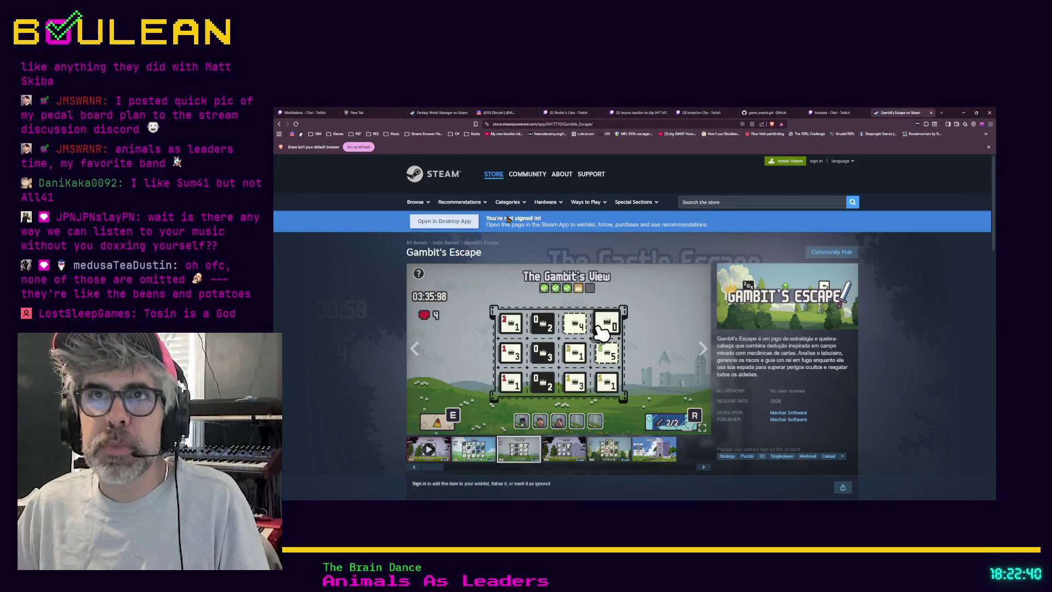
Step: Switch the browser to the Discord direct-message tab with Ctrl+4
key("ctrl+4")
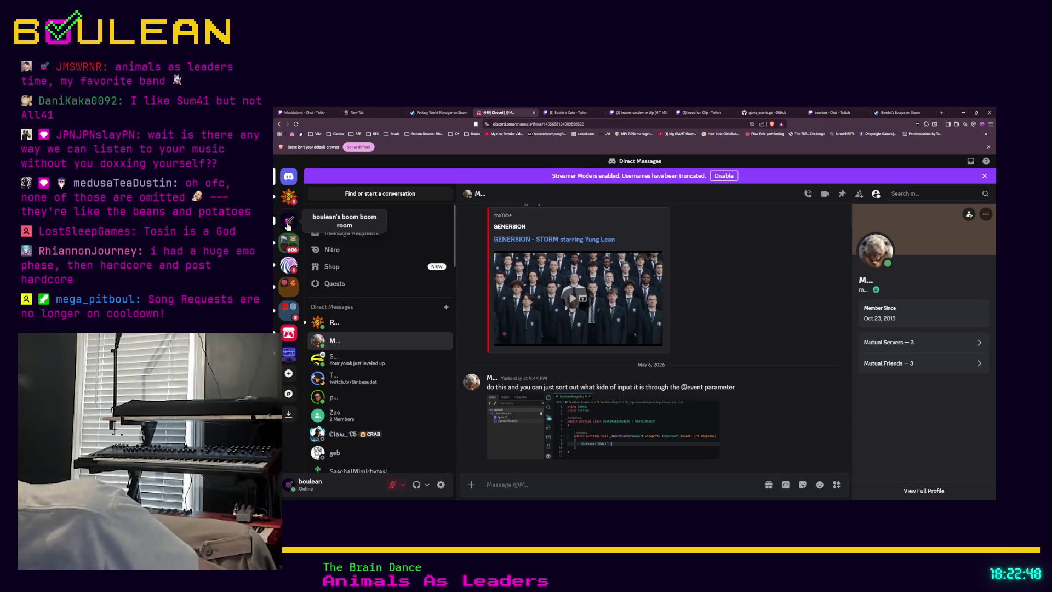
Step: View the pedalboard picture in stream-discussion, then minimize the browser and restore Godot
left_click(288, 221)
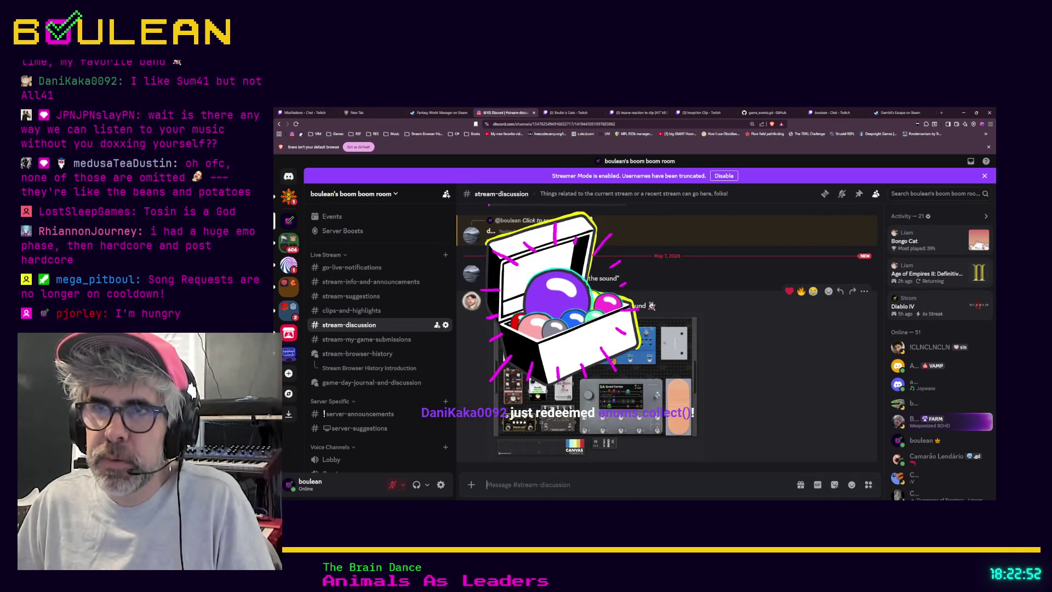
left_click(660, 351)
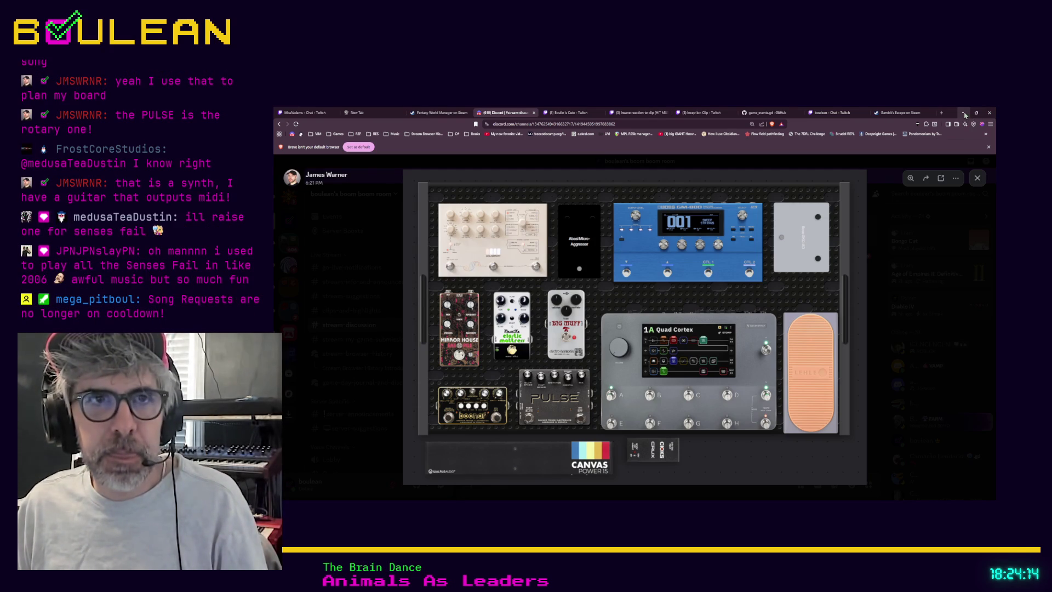
left_click(964, 114)
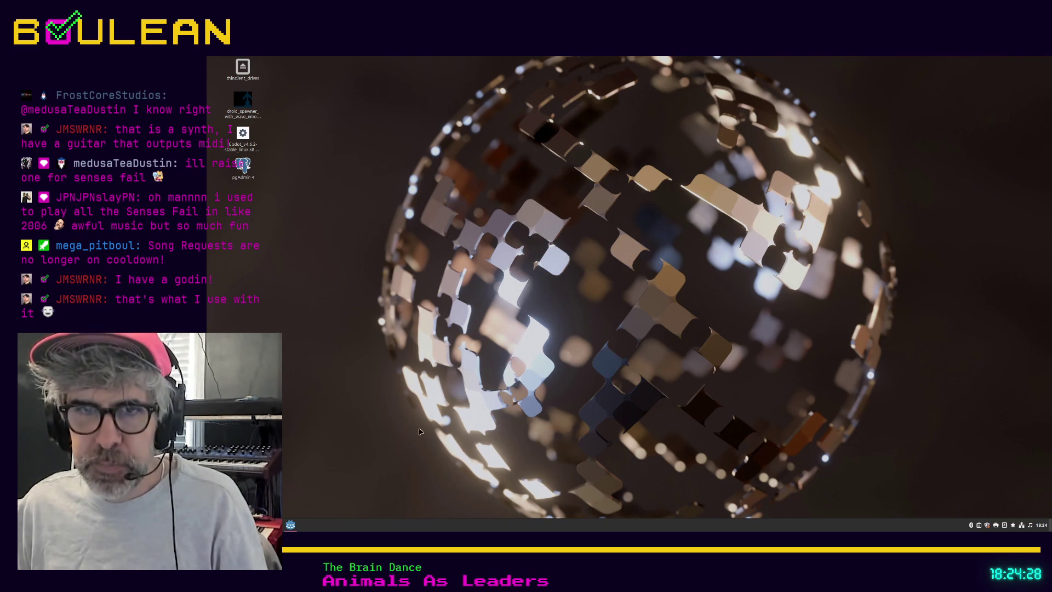
left_click(291, 526)
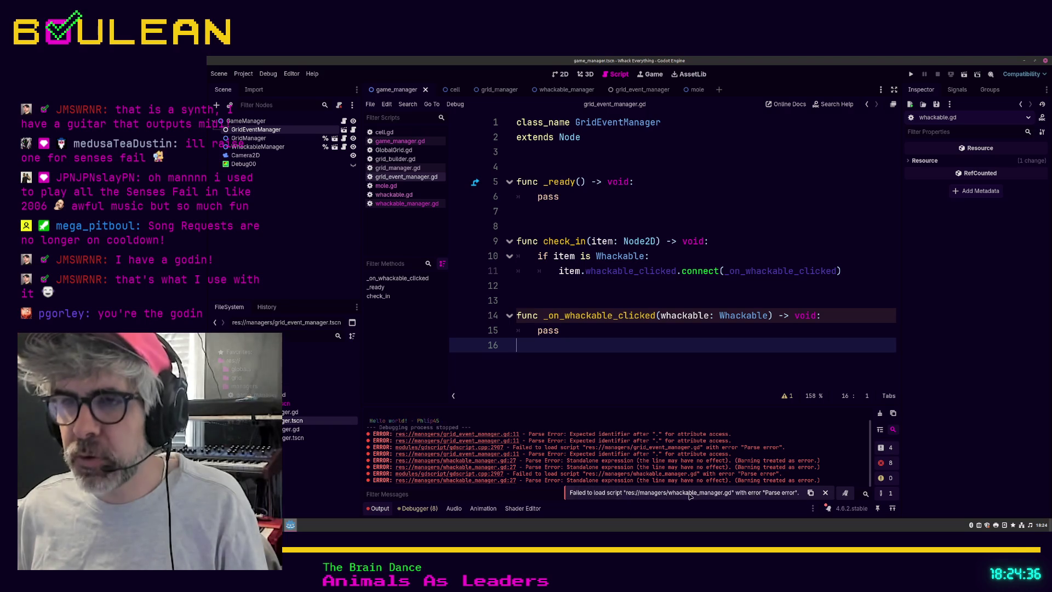
Step: Complete line 27 of whackable_manager.gd as grid_event_manager.check_in(new_whackable)
left_click(406, 203)
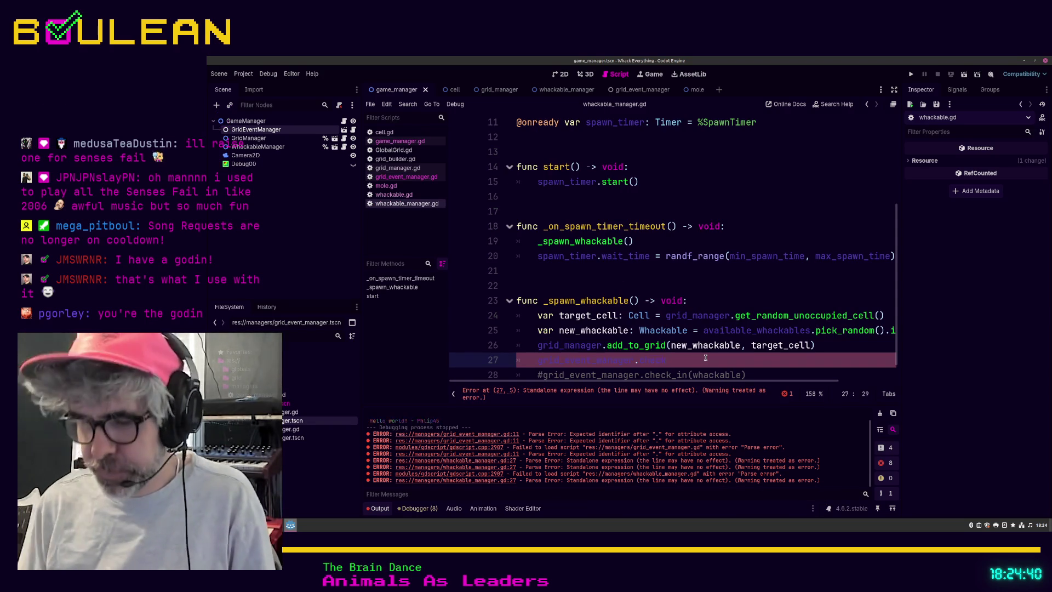
type("_in(")
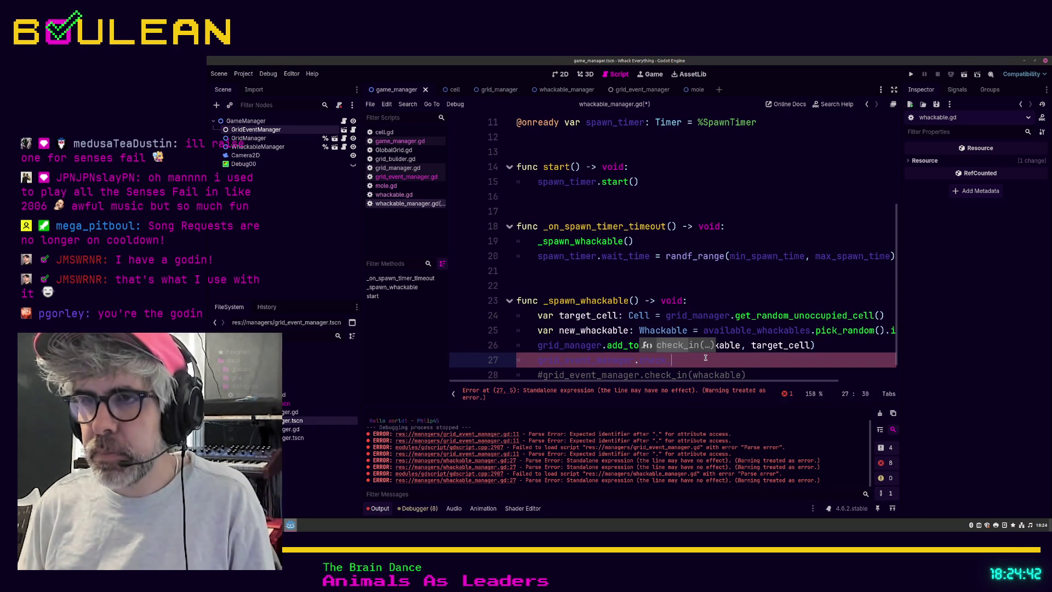
key("Return")
type("new_whack")
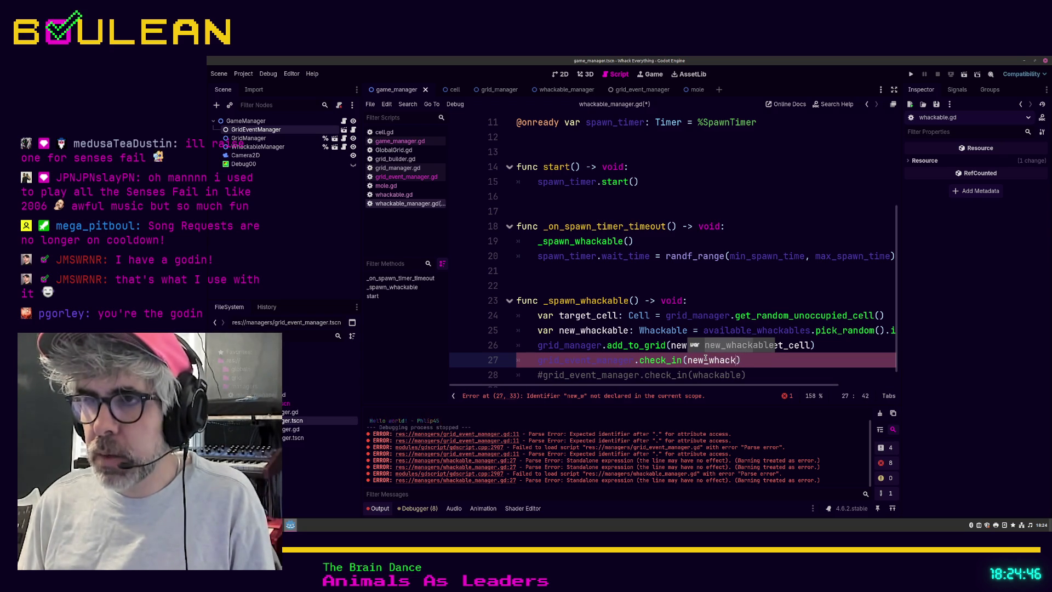
key("Return")
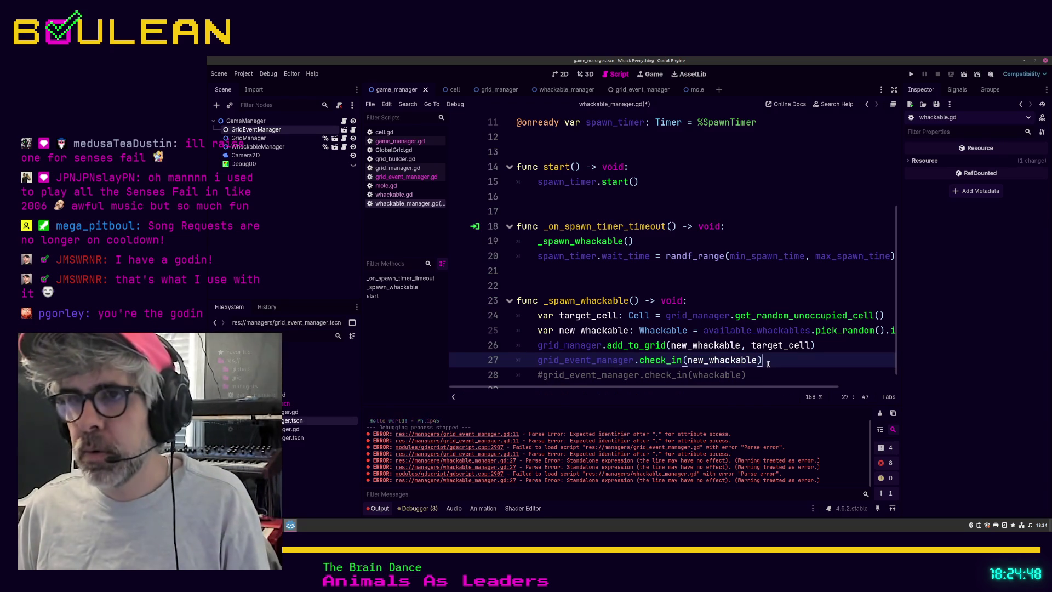
Step: Delete the commented-out check_in call on line 28 and switch to whackable.gd
left_click(785, 374)
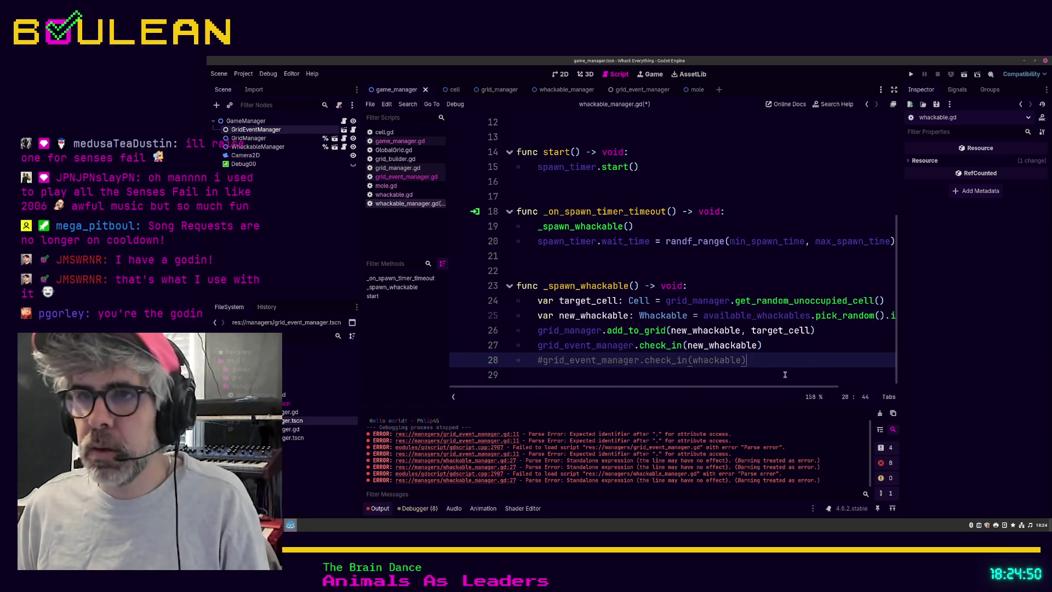
key("shift+Home")
key("shift+Home")
key("BackSpace")
key("Down")
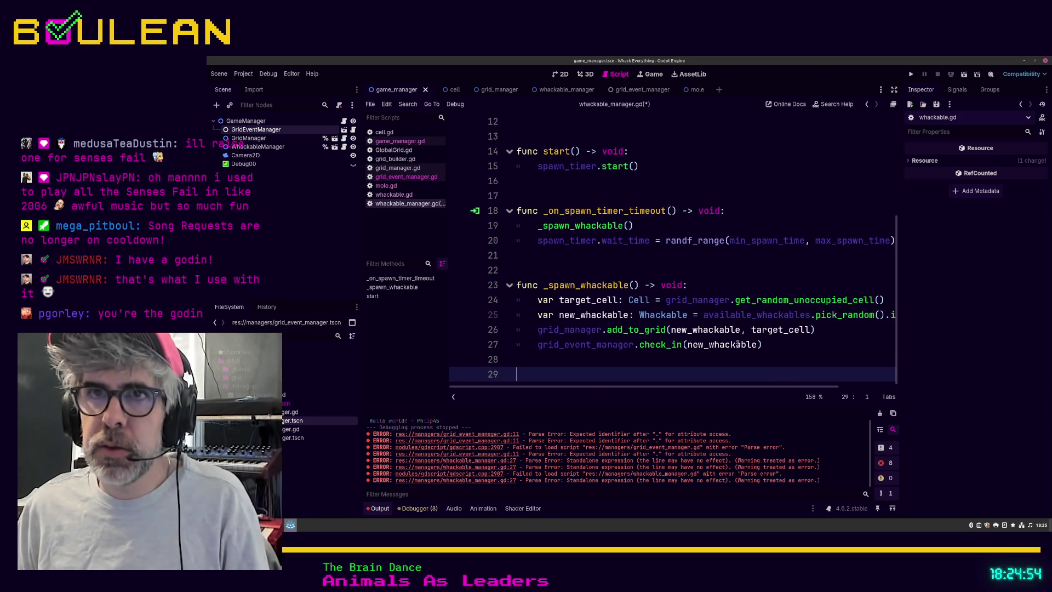
left_click(394, 195)
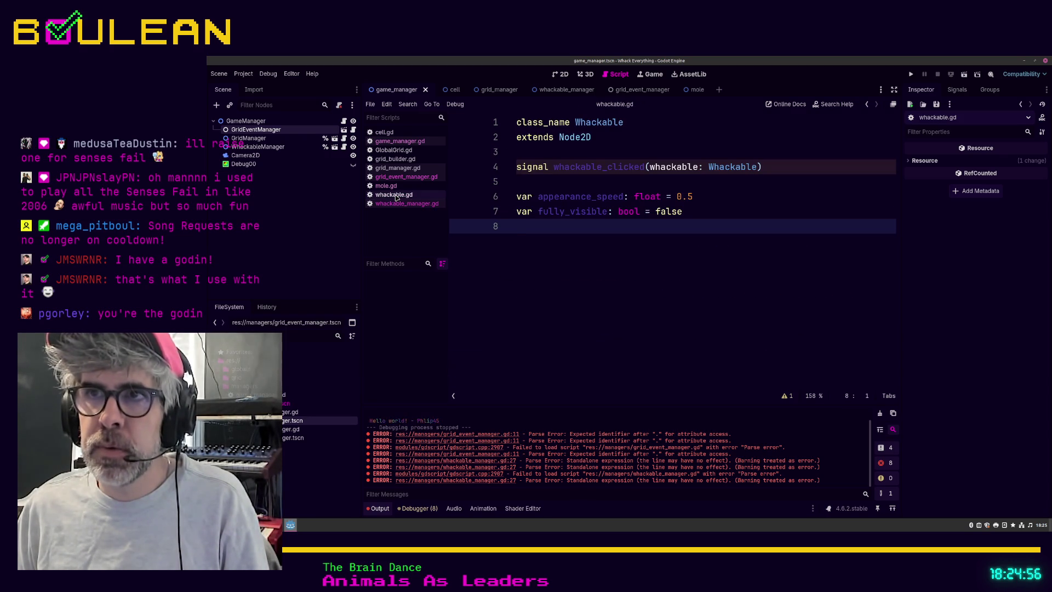
Step: In grid_event_manager.gd, replace pass with print("WHACKABLE CLICKED | grid_event_manager")
left_click(399, 179)
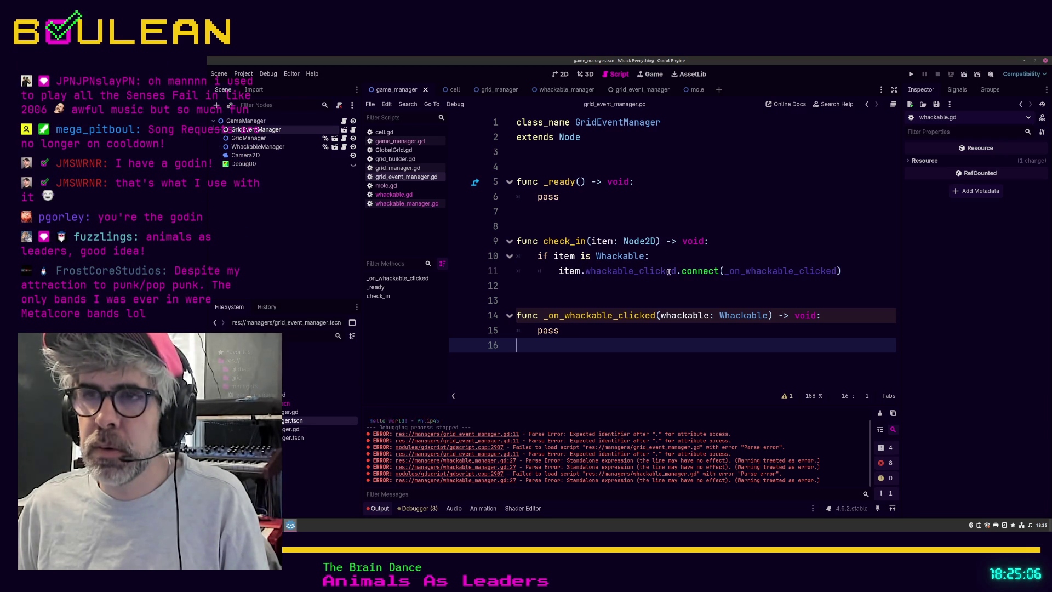
left_click(625, 331)
key("ctrl+shift+Left")
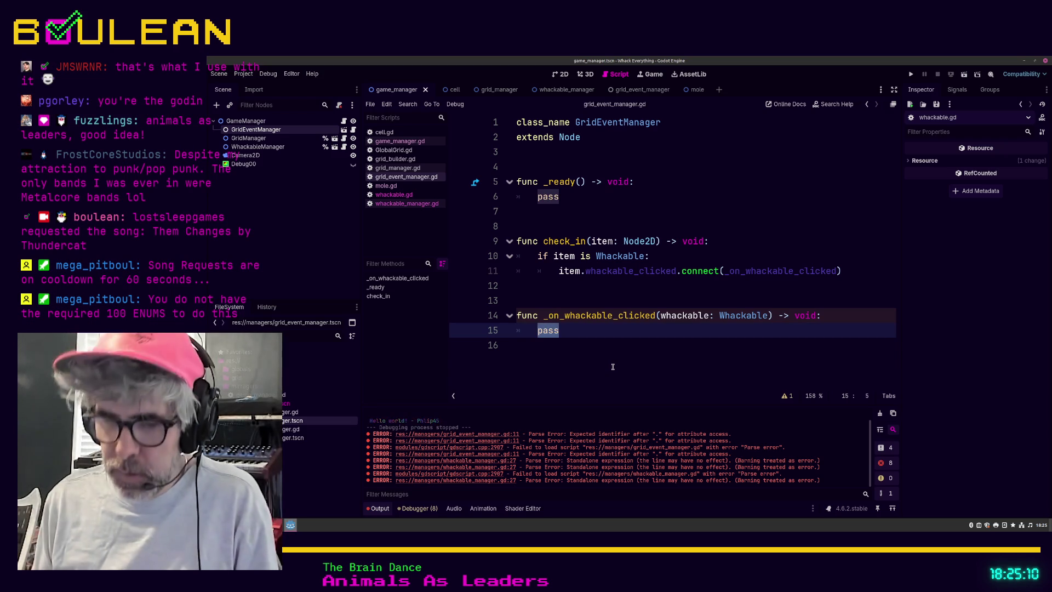
type("print(\"")
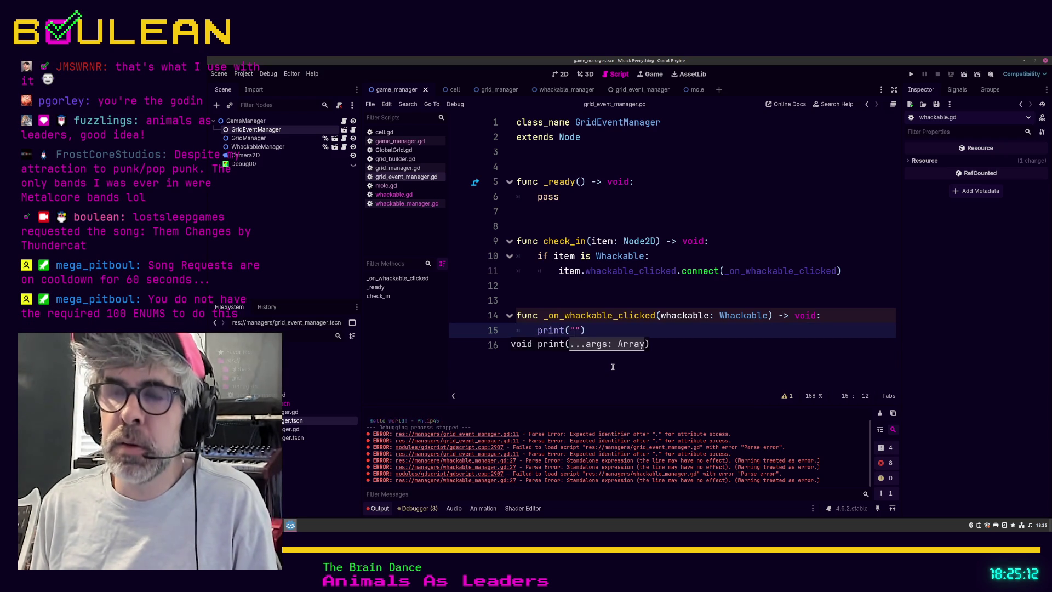
type("WHACKABLE ")
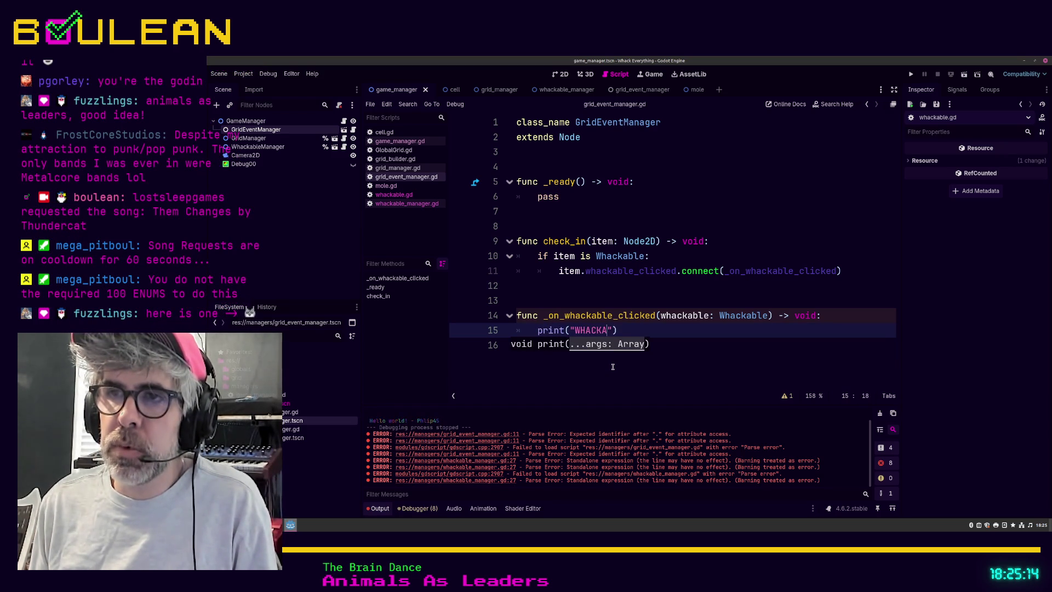
type("CLICKED")
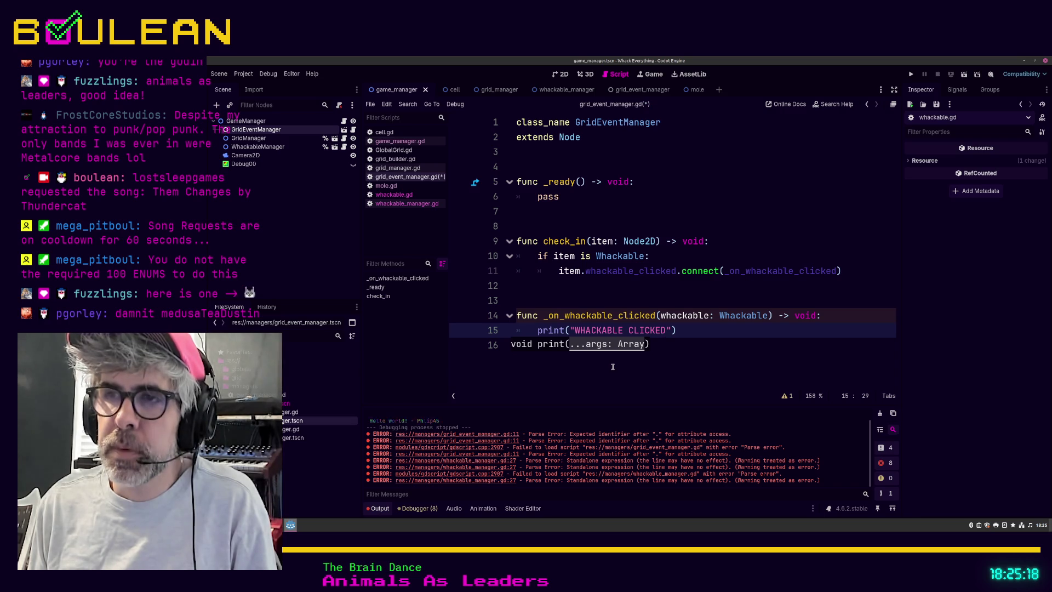
type(" | grid_event_manager")
key("Return")
Step: Save the script and run the game with F5
key("ctrl+s")
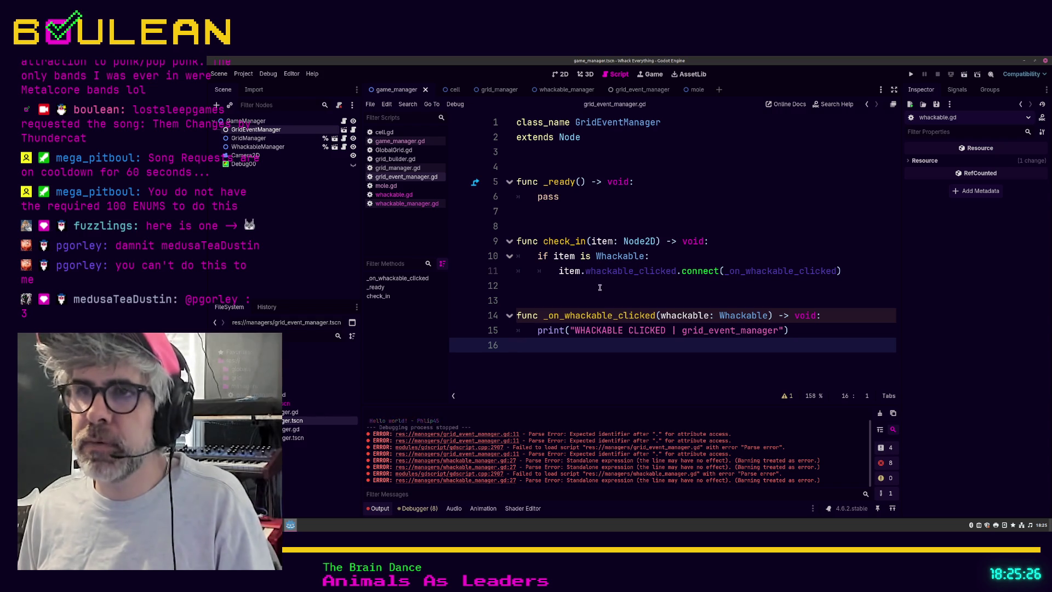
left_click(600, 286)
key("F5")
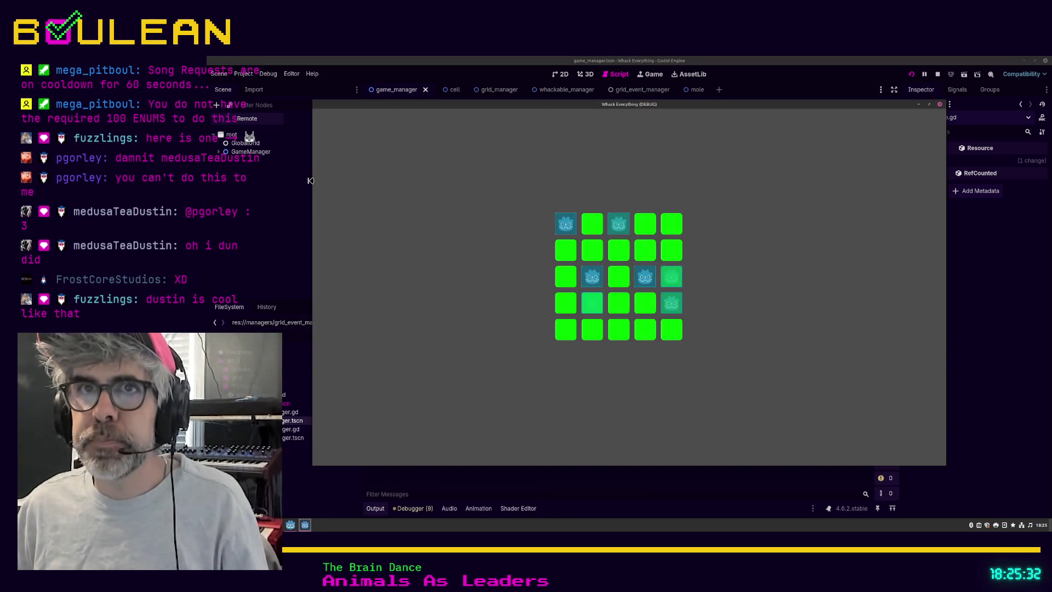
Step: Move the game window aside and whack a dozen moles across the grid
left_click_drag(313, 186, 471, 181)
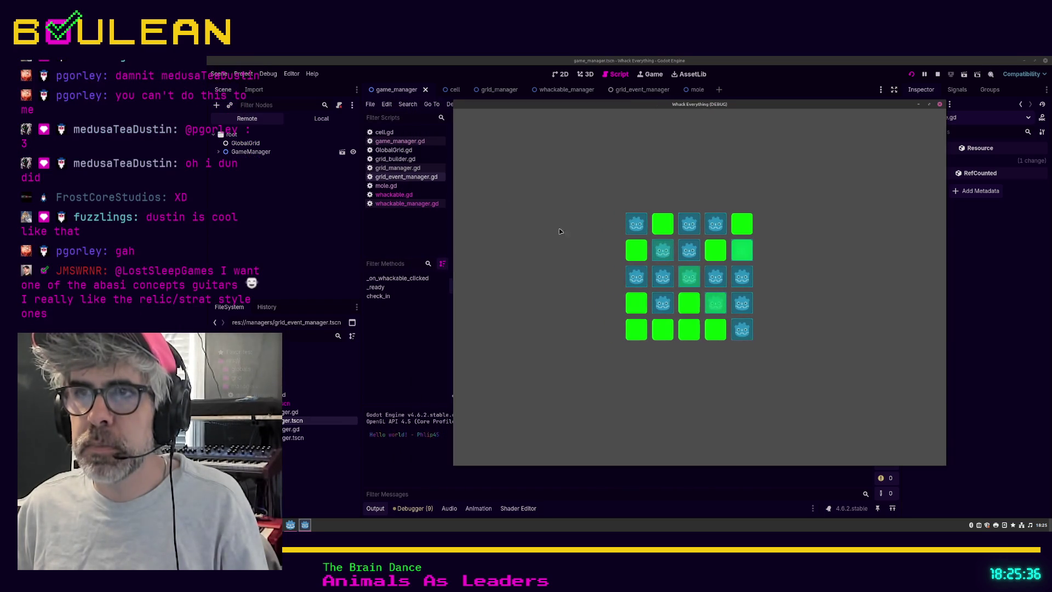
left_click(636, 283)
left_click(636, 283)
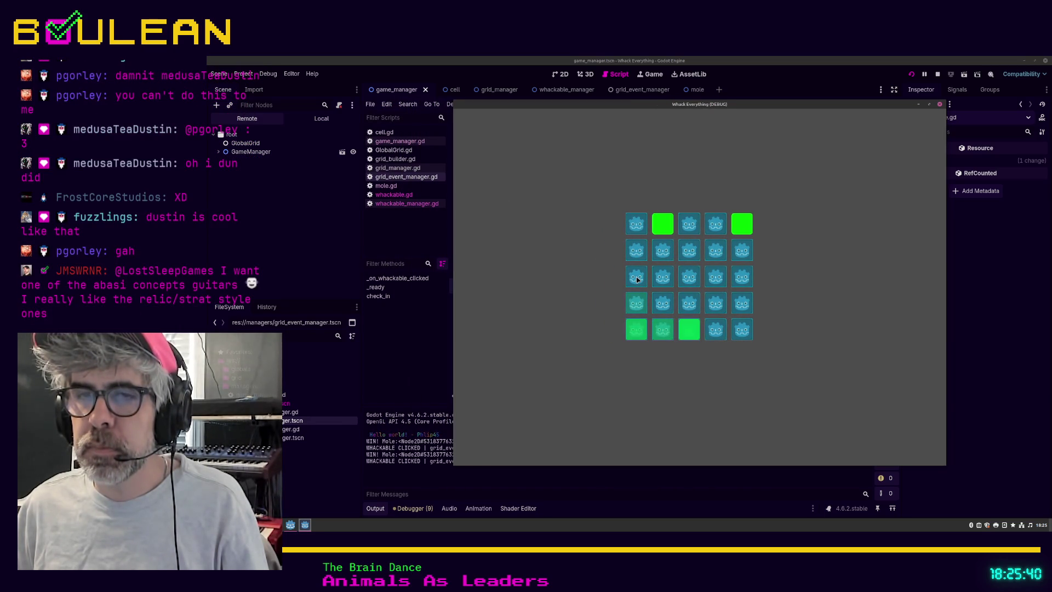
left_click(637, 282)
left_click(659, 284)
left_click(659, 284)
left_click(661, 283)
left_click(685, 305)
left_click(683, 327)
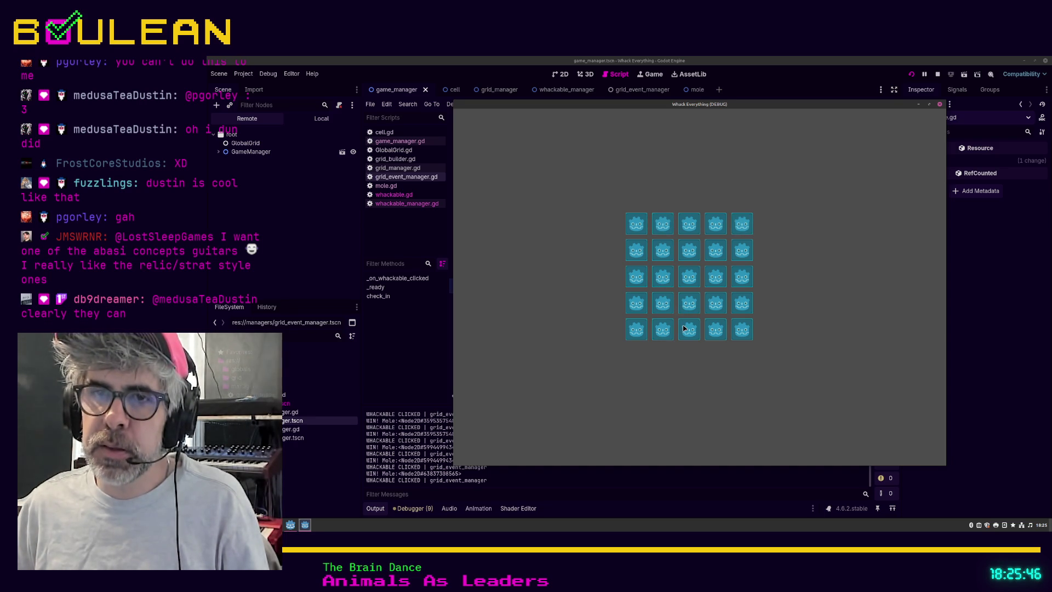
left_click(684, 328)
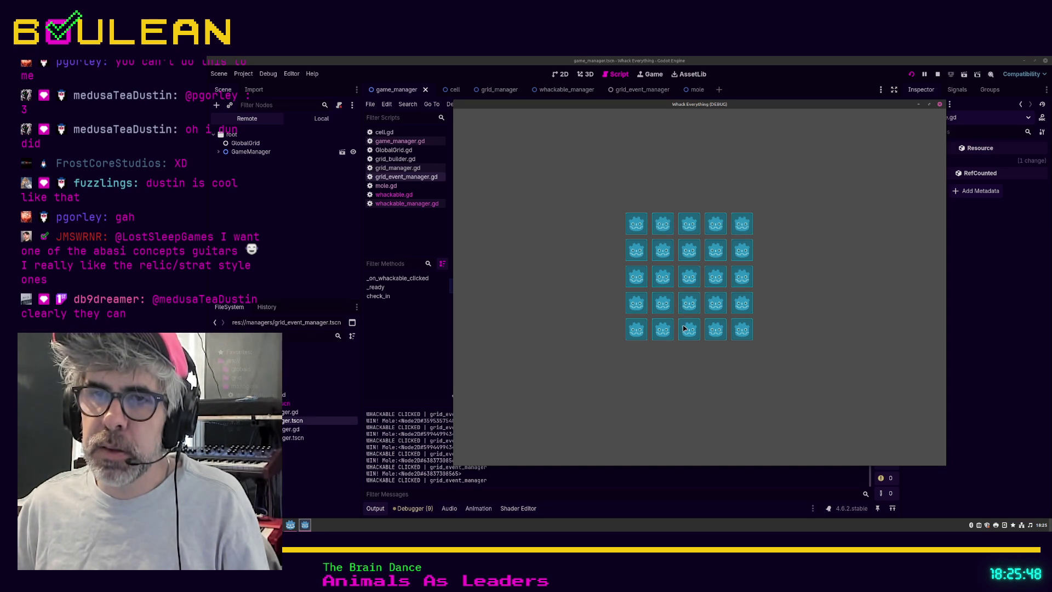
left_click(683, 329)
left_click(683, 328)
left_click(662, 332)
left_click(662, 332)
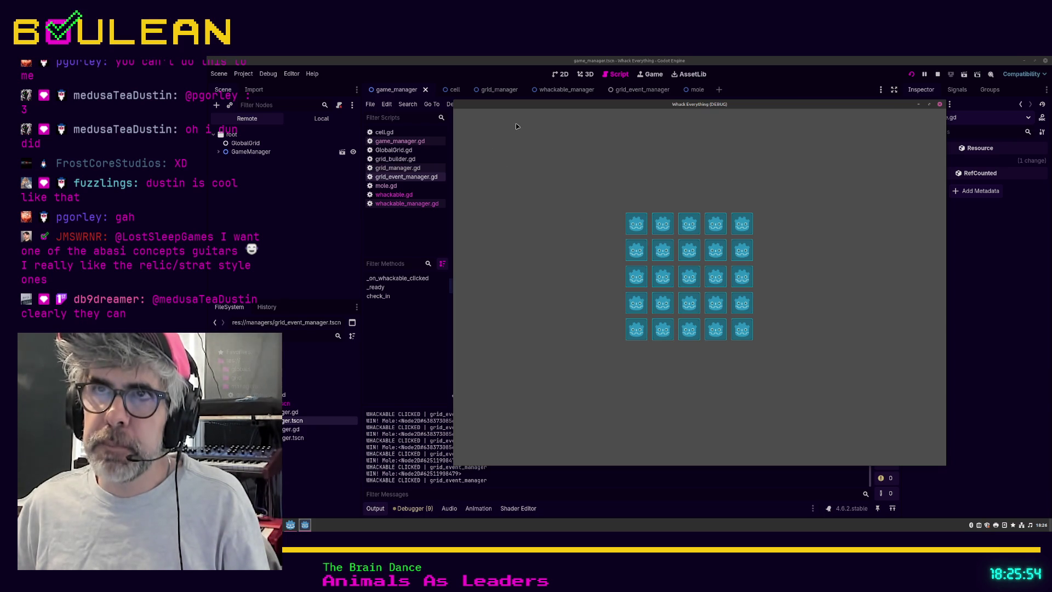
Step: Whack more moles in the lower and upper rows, then close the game window
left_click_drag(508, 106, 525, 106)
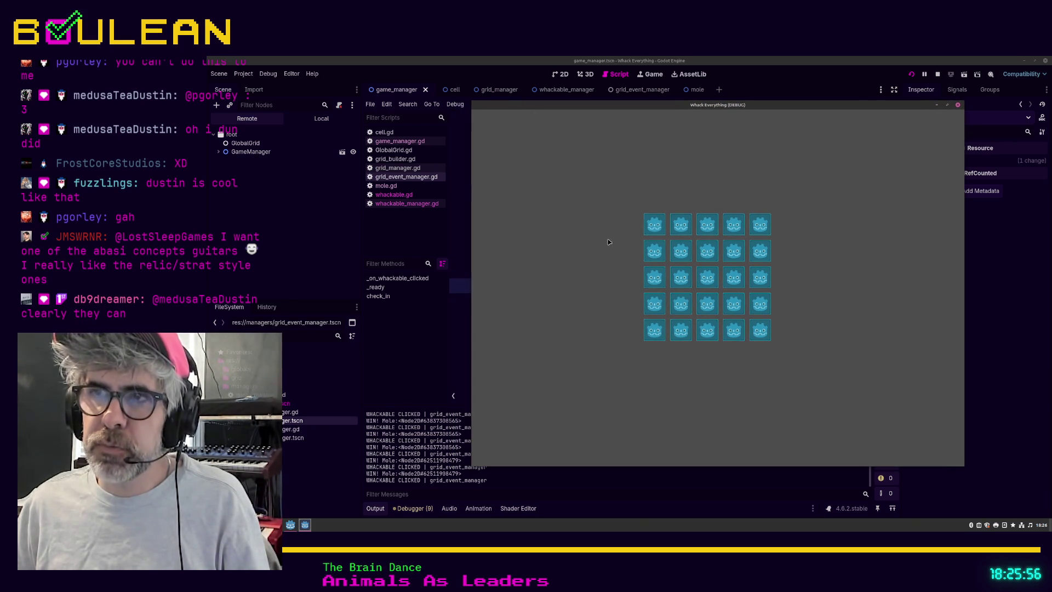
left_click(655, 332)
left_click(655, 333)
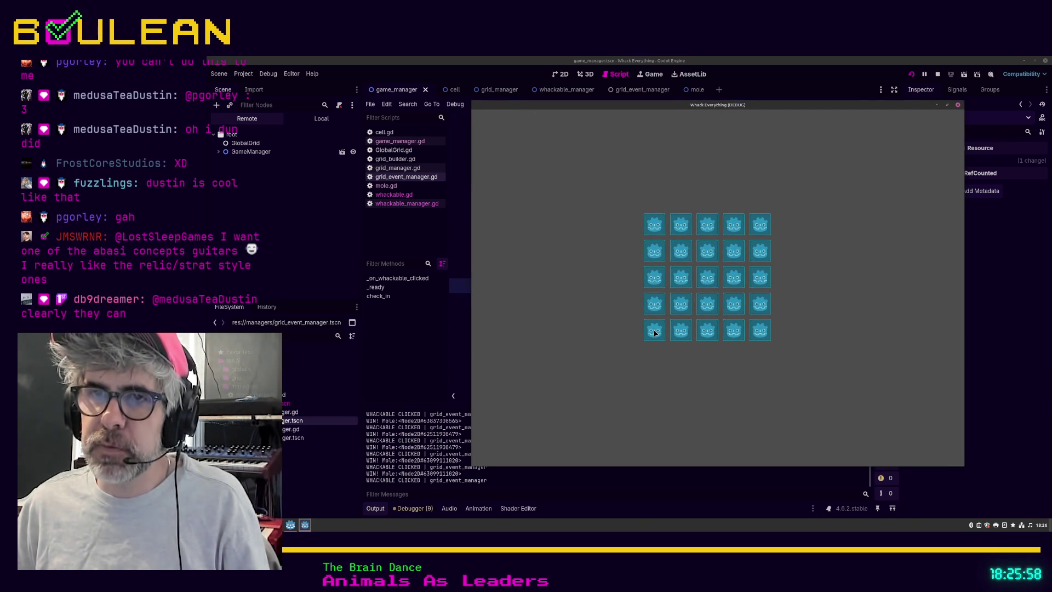
left_click(657, 306)
left_click(656, 305)
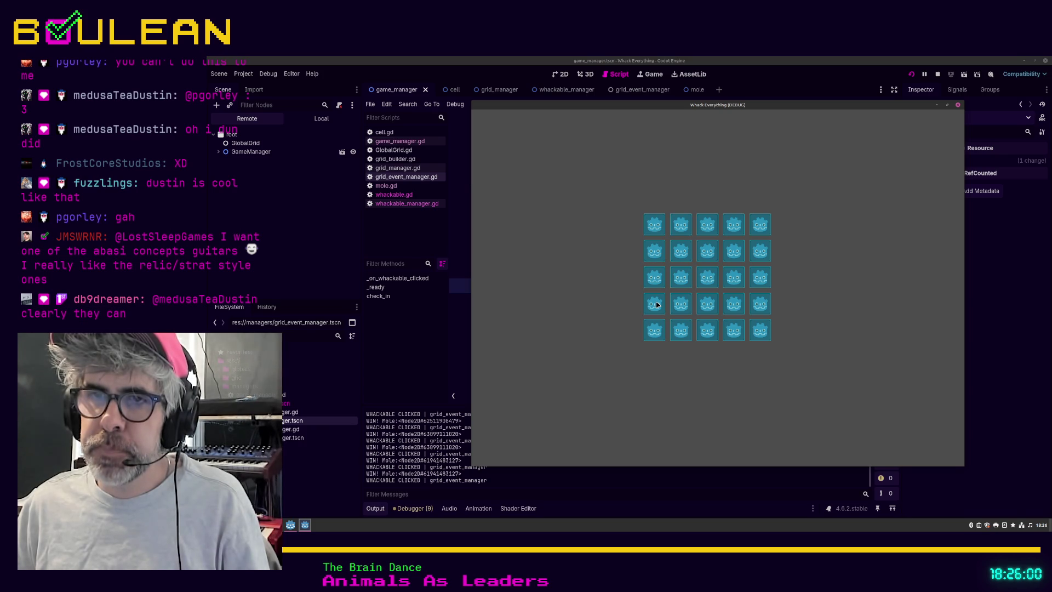
left_click(656, 305)
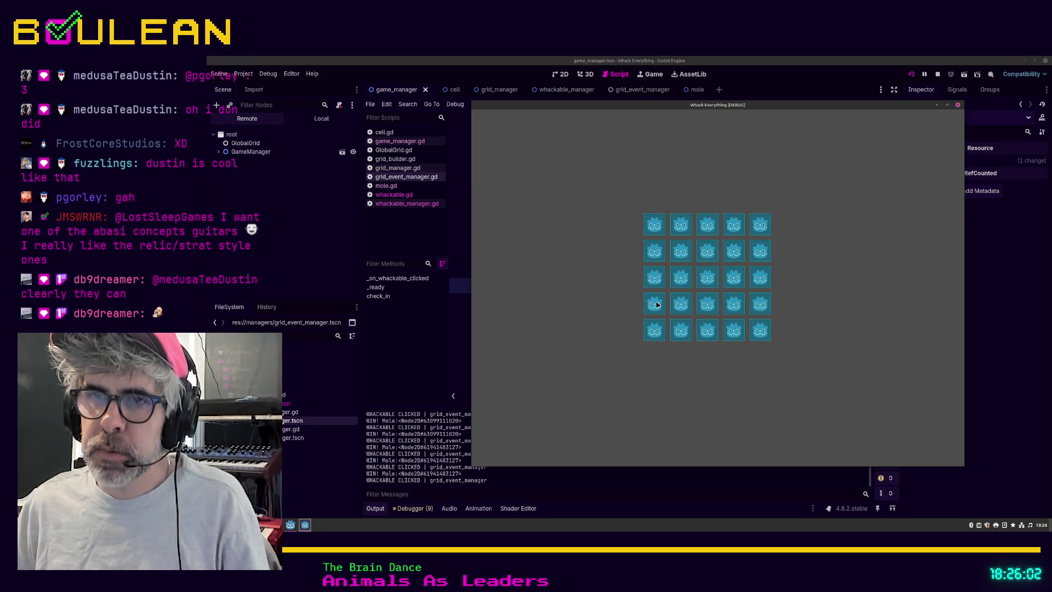
left_click(656, 305)
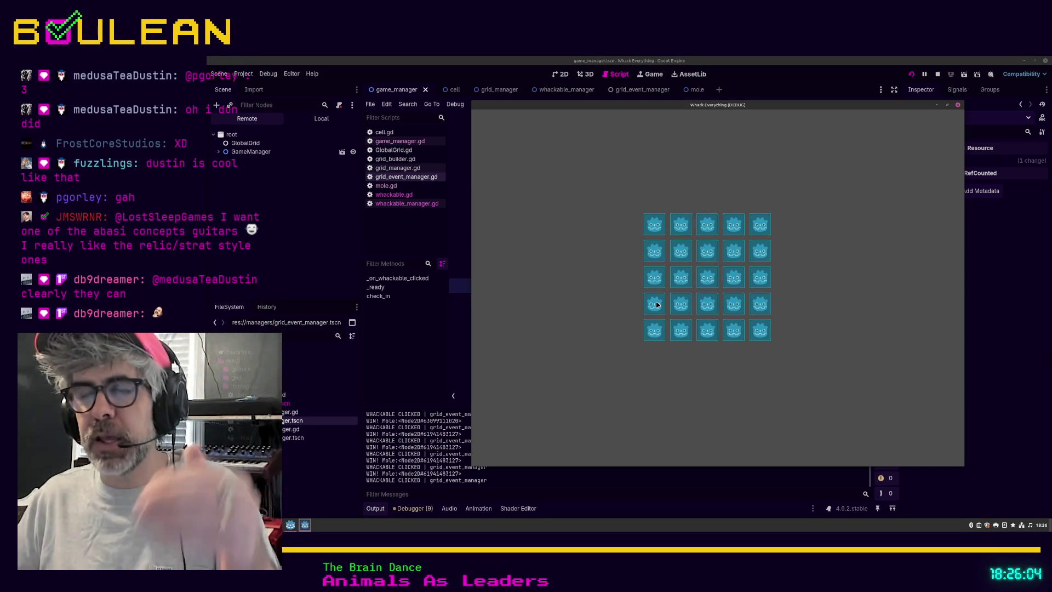
left_click(657, 305)
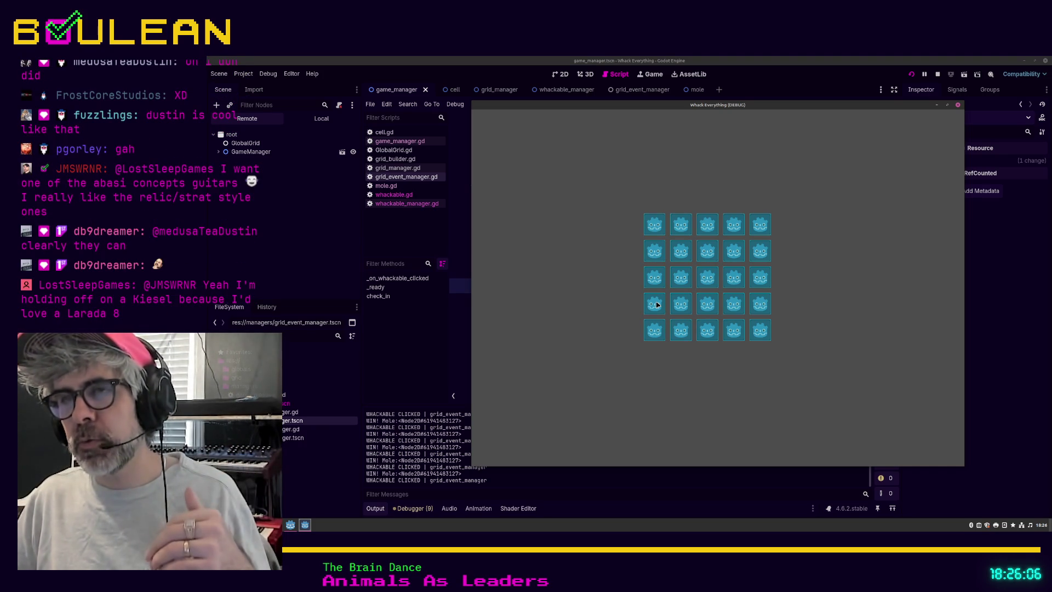
left_click(664, 275)
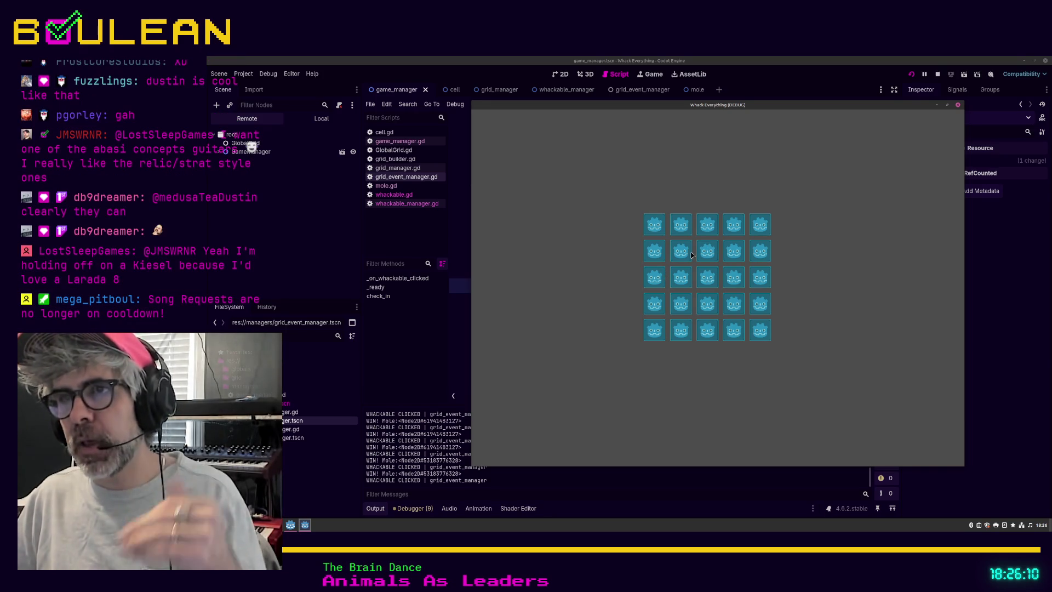
left_click(683, 278)
left_click(683, 279)
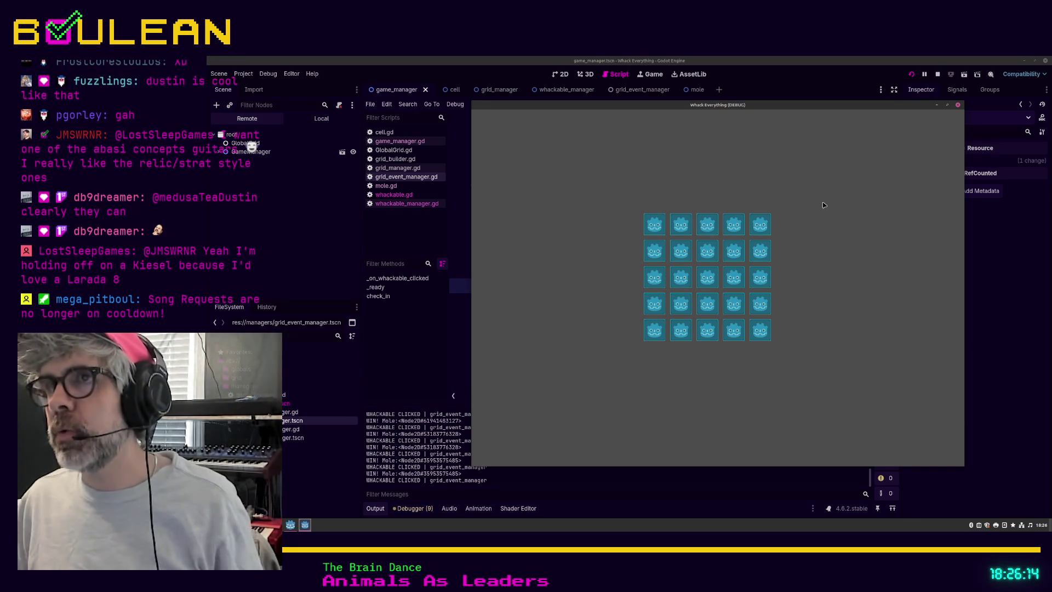
left_click(957, 107)
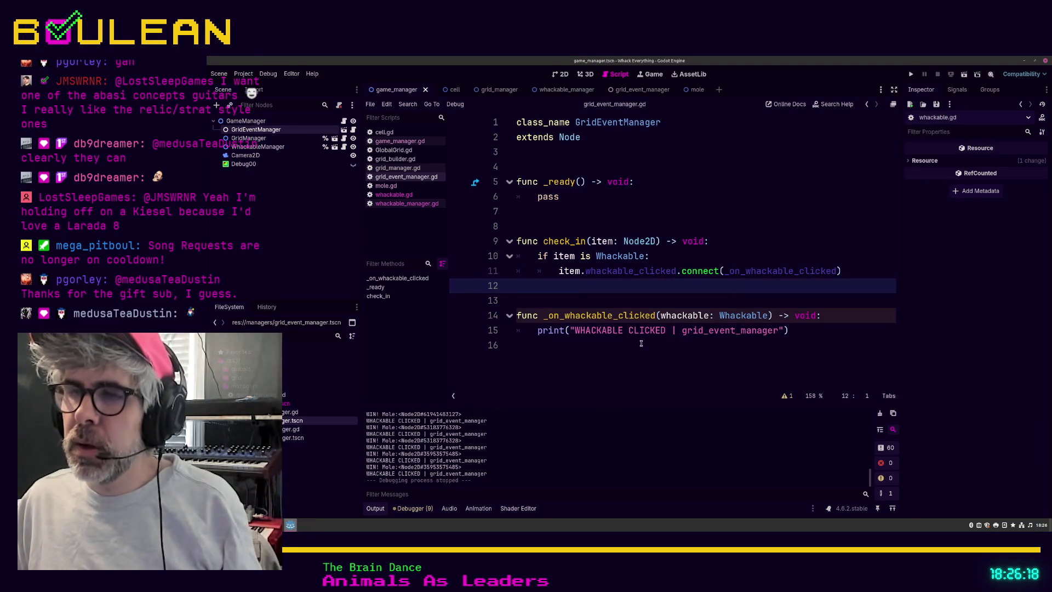
Step: Open mole.gd and start retyping the event type on line 22
left_click(386, 186)
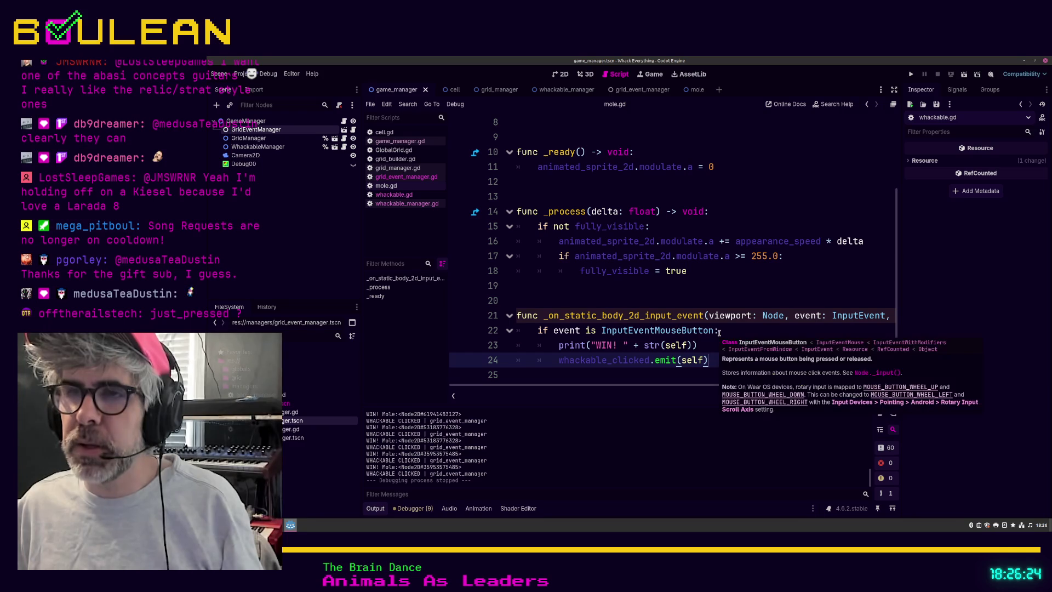
double_click(691, 329)
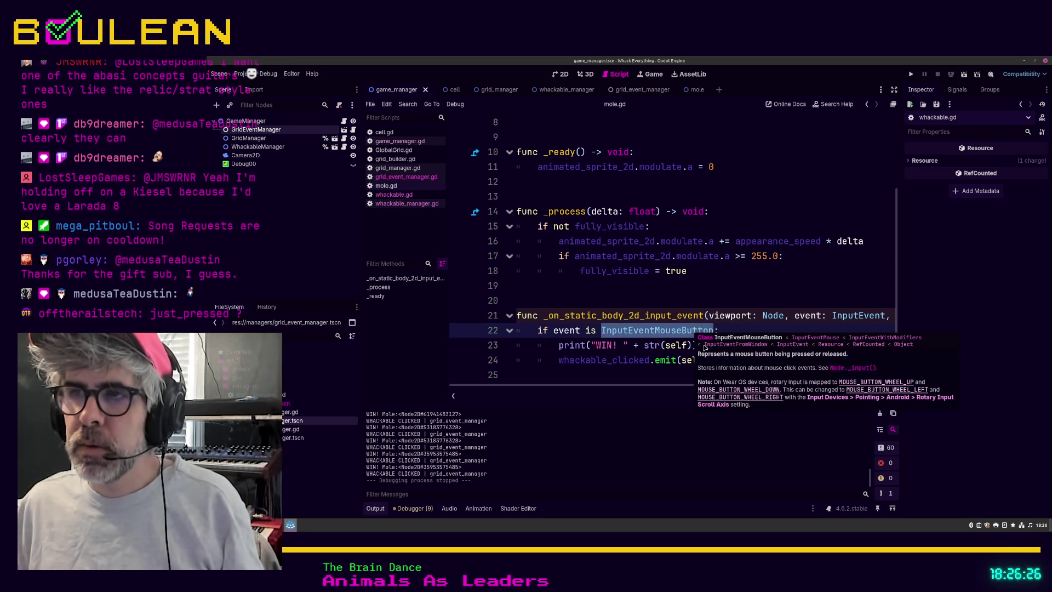
type("Mou:")
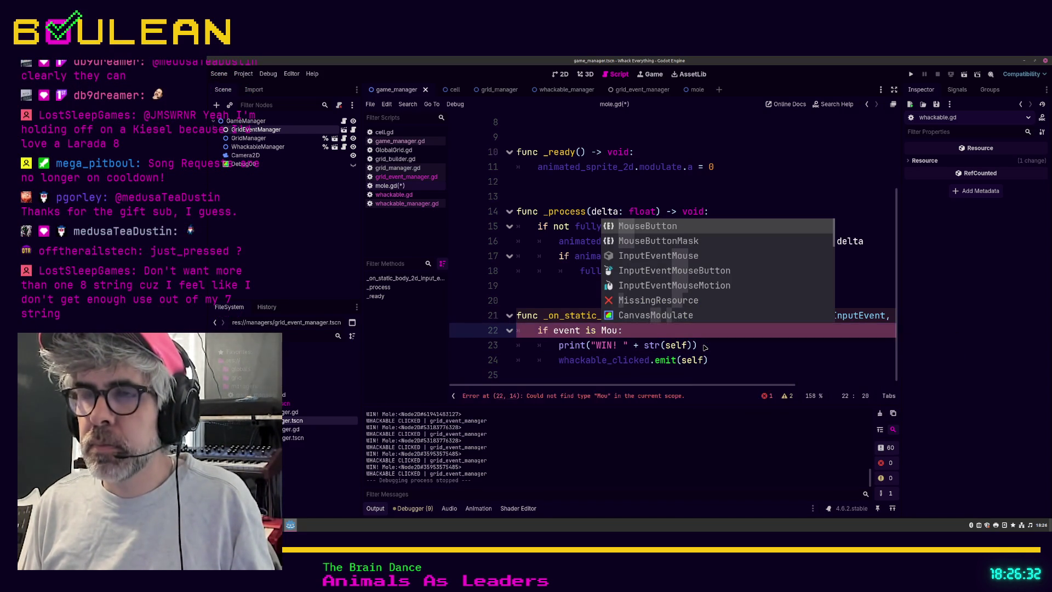
key("Return")
type(".")
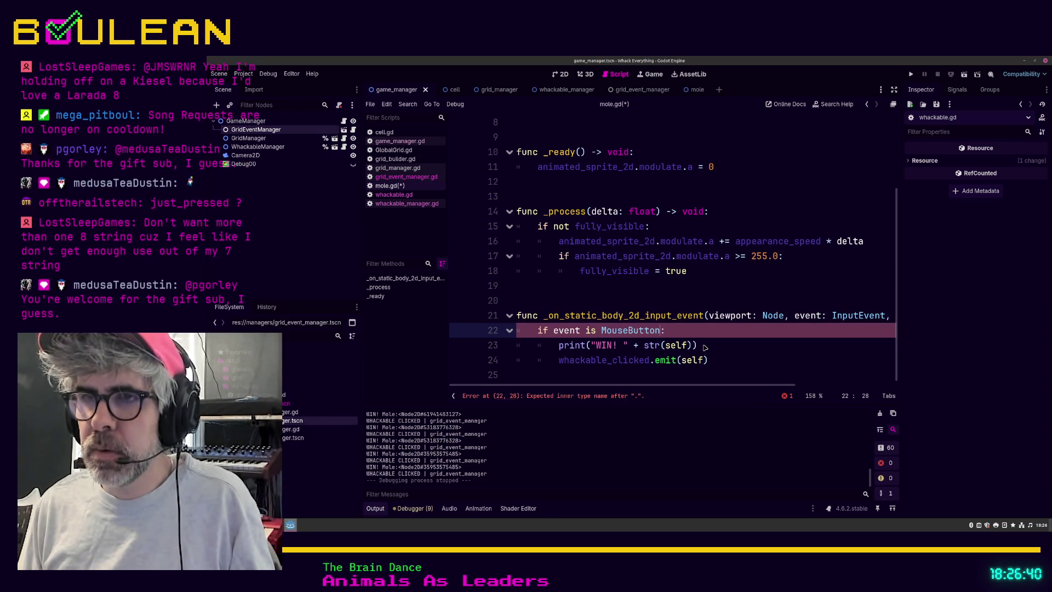
key("BackSpace")
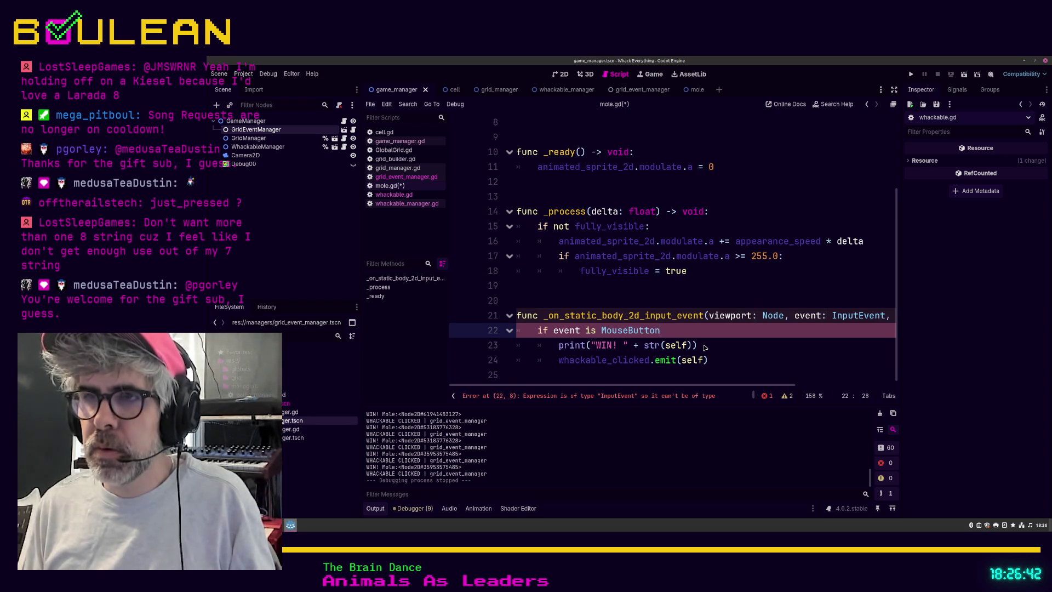
key("BackSpace")
key("BackSpace")
Step: Finish line 22 as InputEventMouseButton with a colon and open its class reference
type("n")
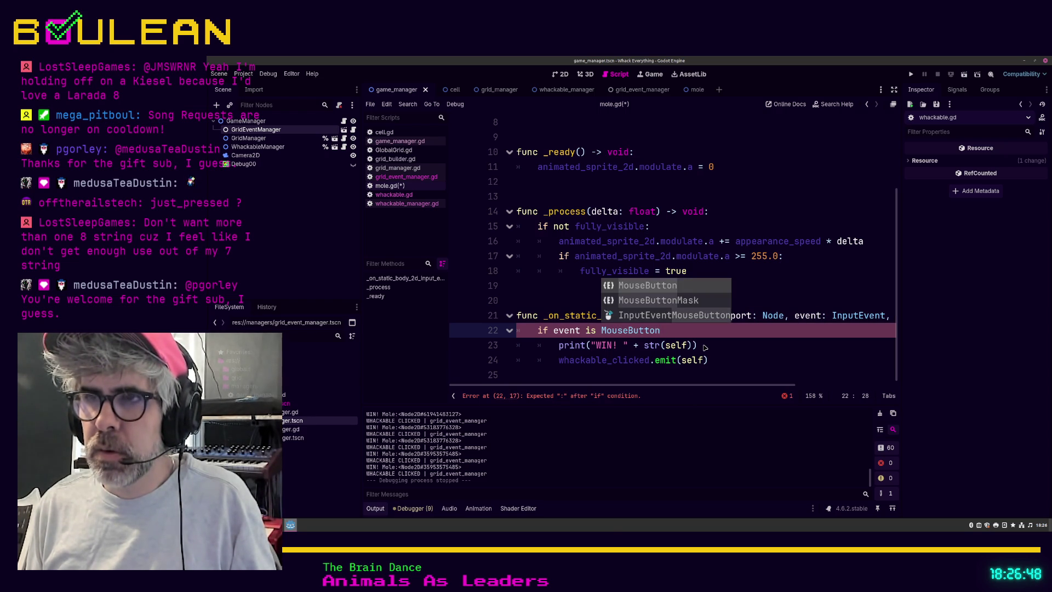
key("Down")
key("Down")
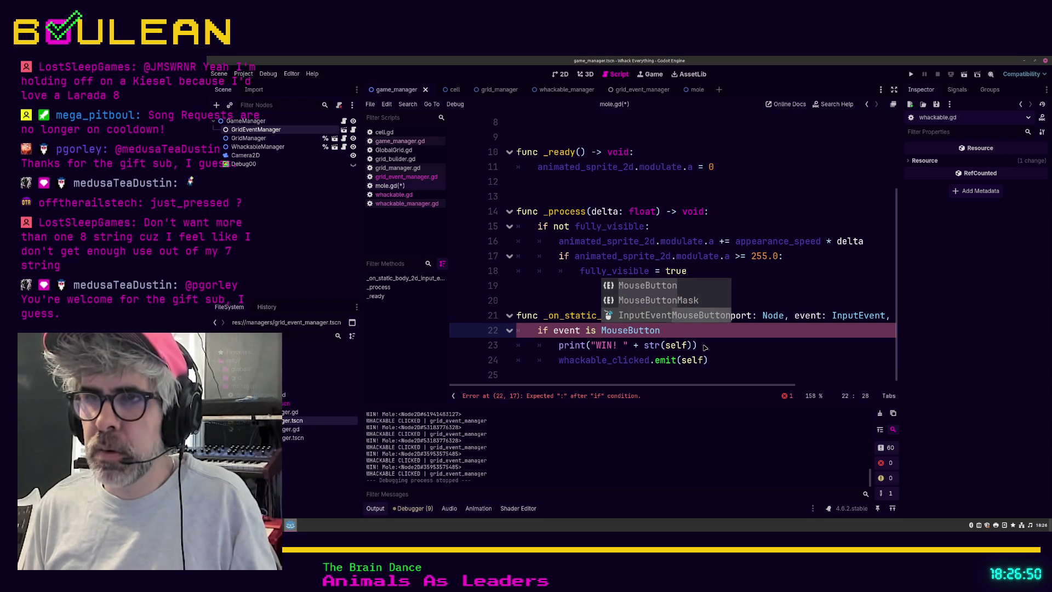
key("Return")
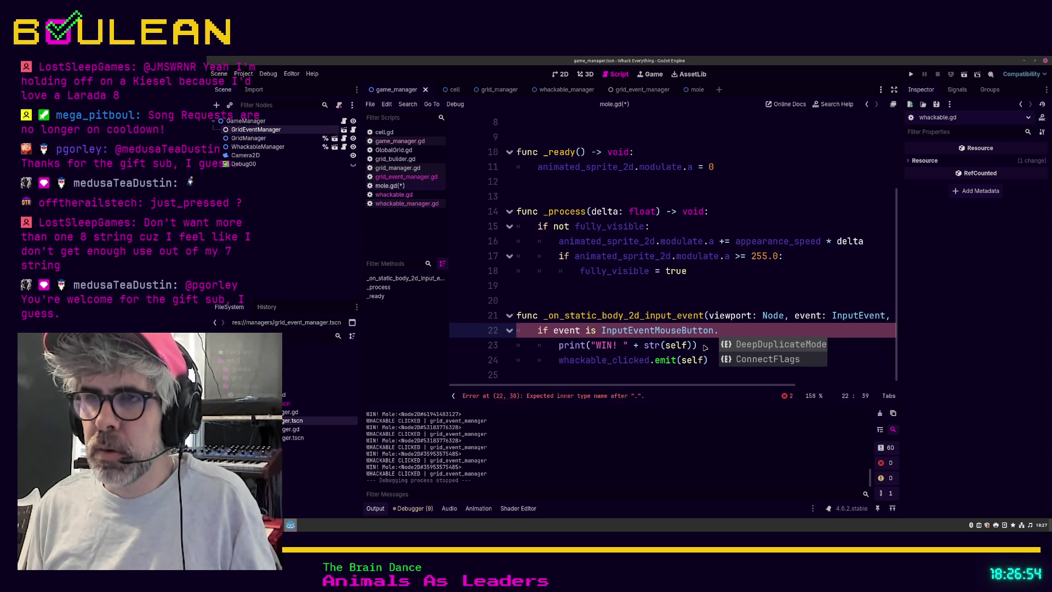
key("BackSpace")
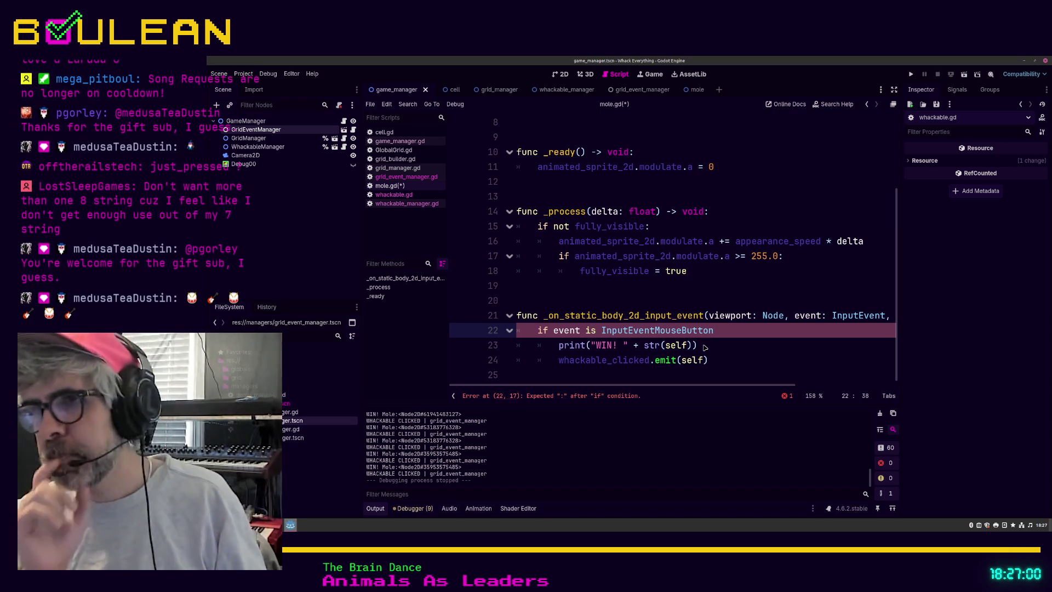
type(":")
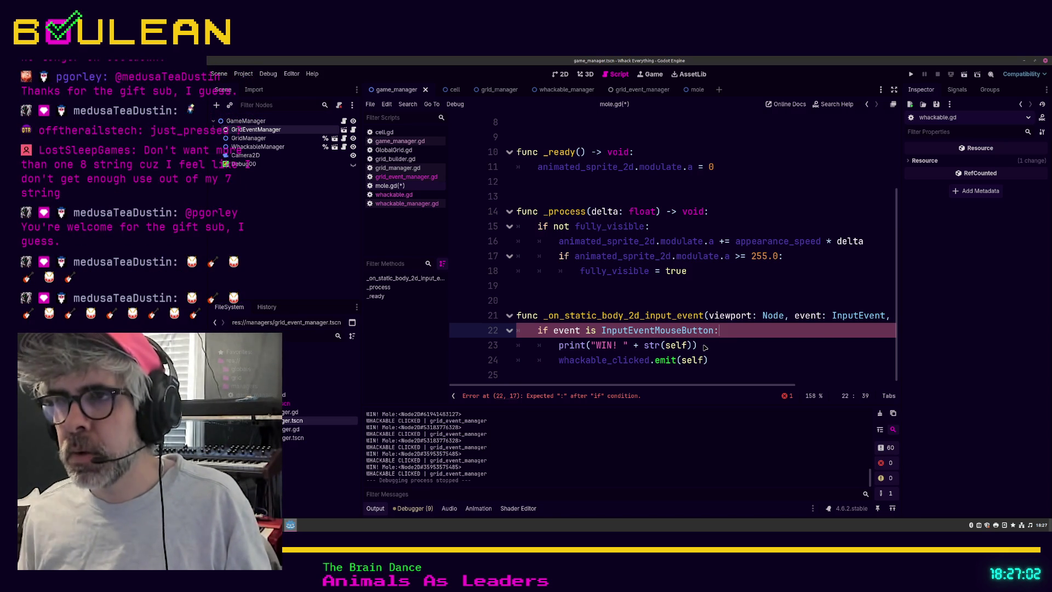
left_click(673, 330, "ctrl")
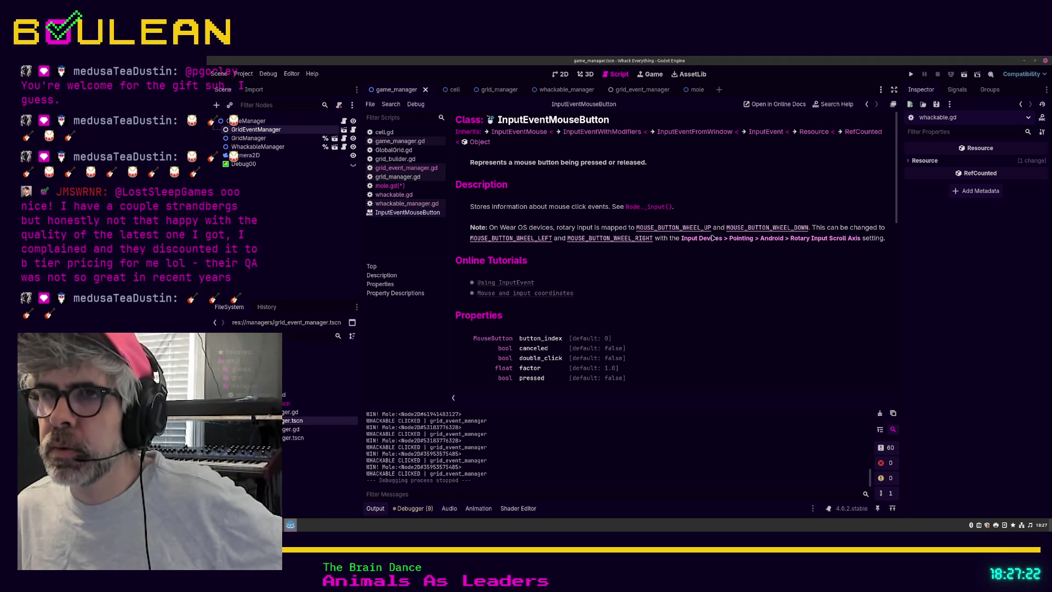
Step: Scroll the InputEventMouseButton reference down to the pressed property, then return to mole.gd
scroll(703, 289, "down", 1)
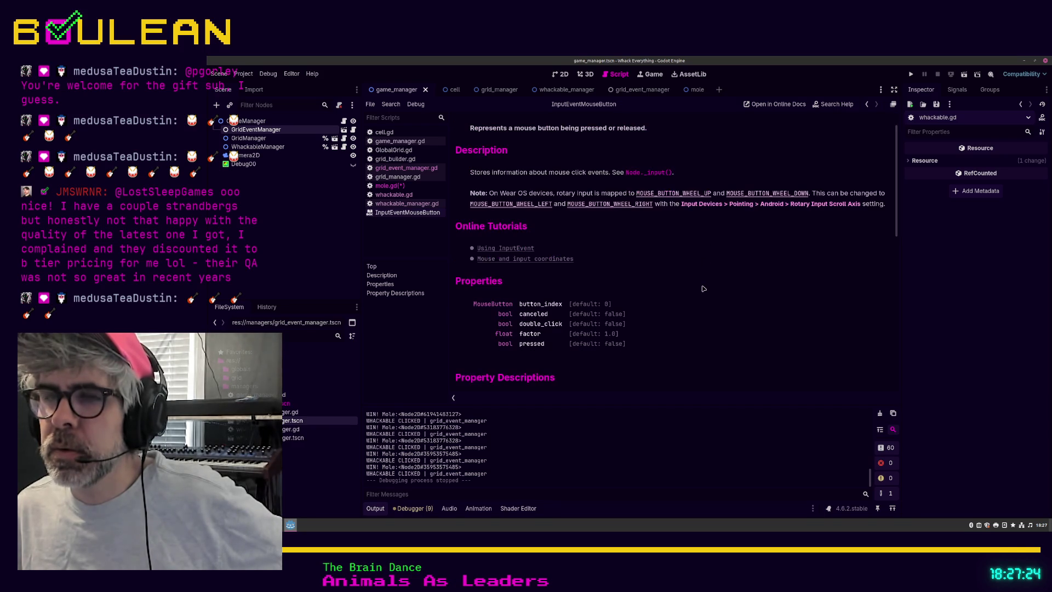
scroll(704, 288, "down", 1)
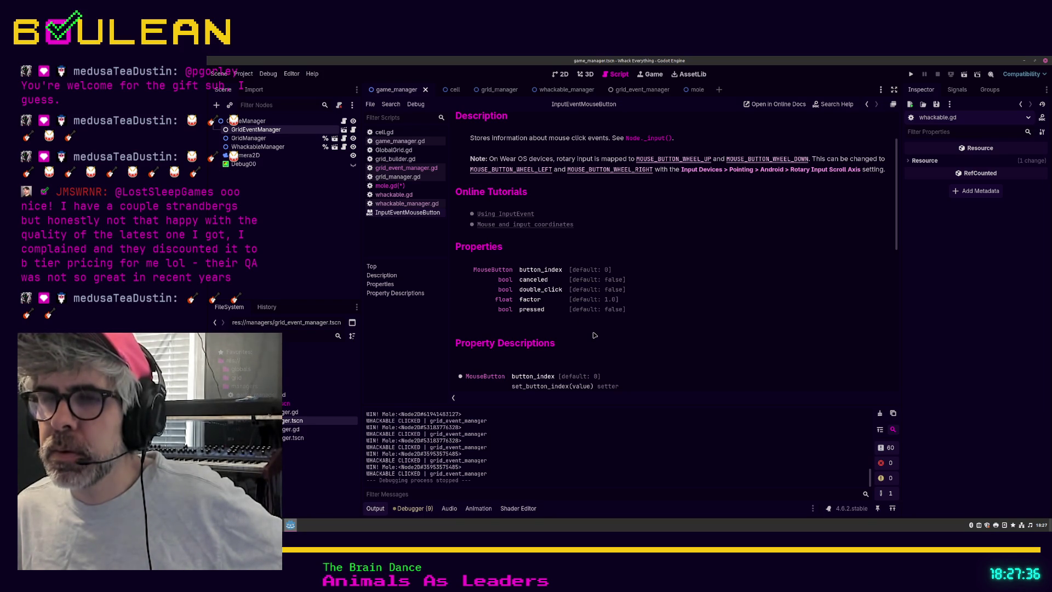
scroll(594, 335, "down", 1)
scroll(633, 332, "down", 1)
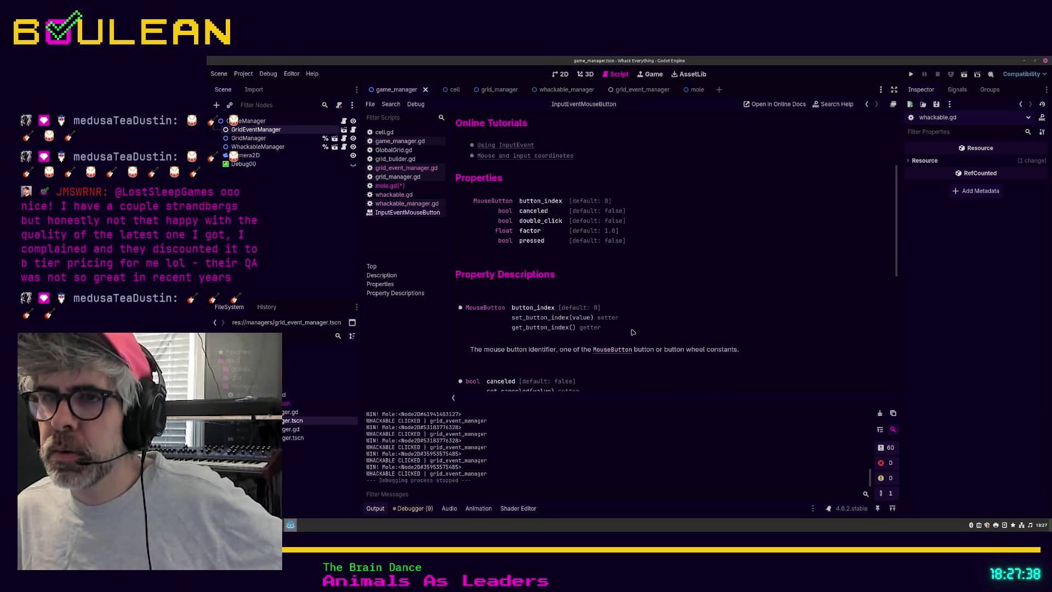
scroll(633, 332, "down", 2)
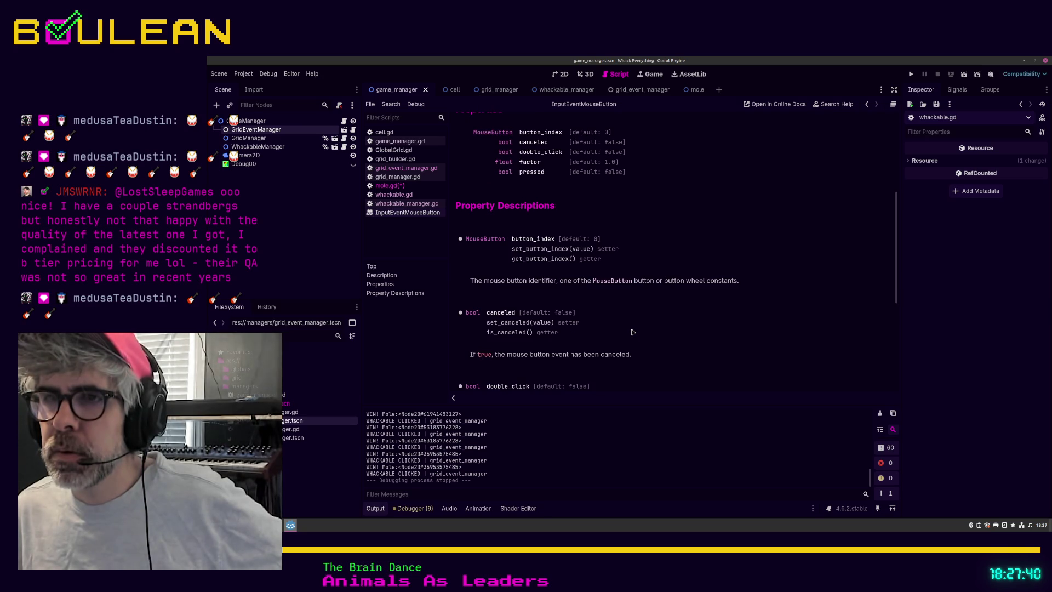
scroll(632, 332, "down", 1)
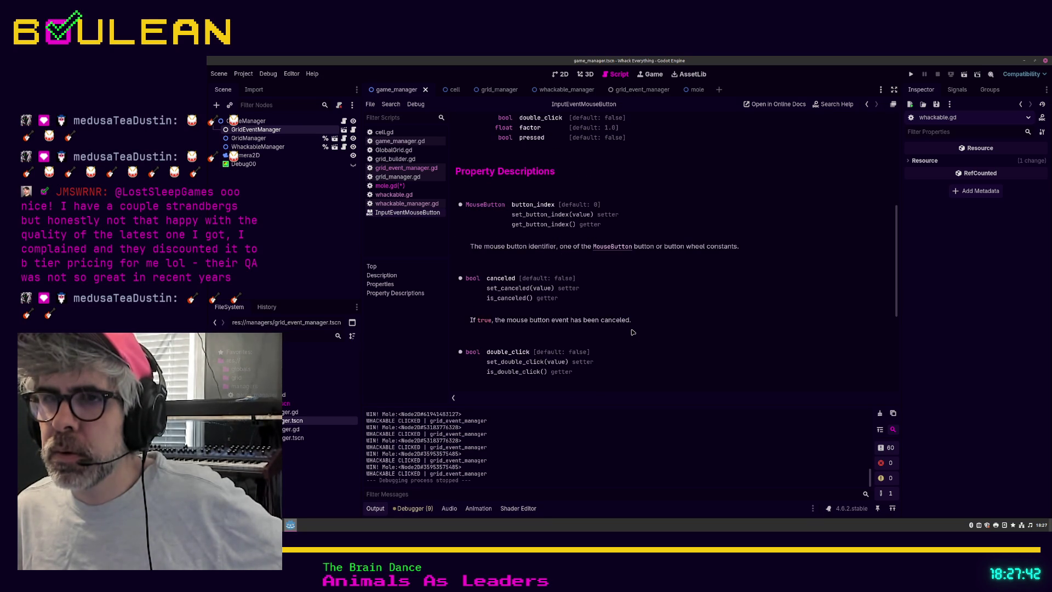
scroll(633, 332, "down", 1)
scroll(633, 332, "down", 1)
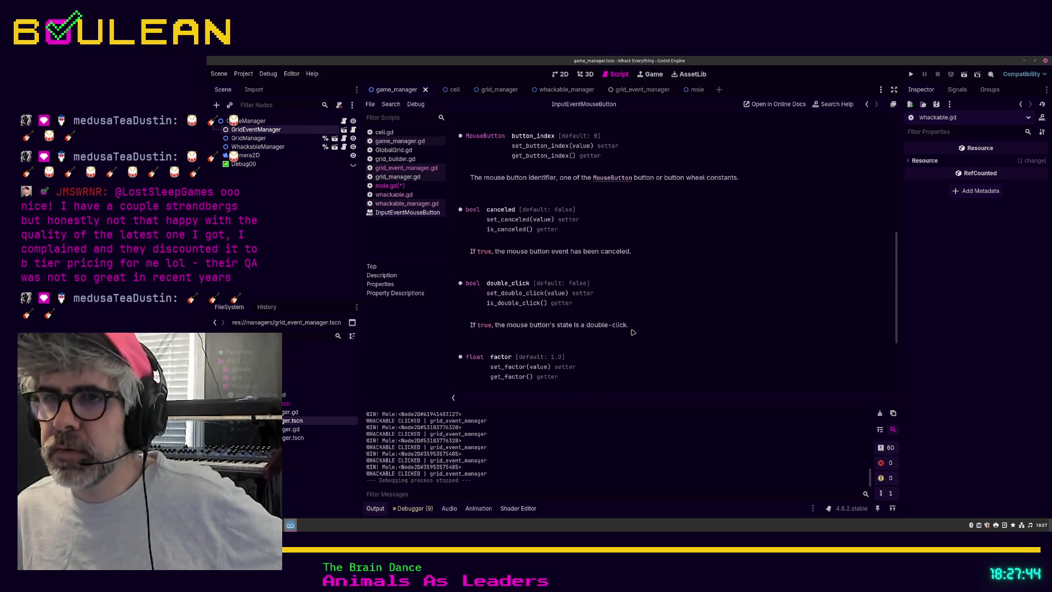
scroll(632, 332, "down", 1)
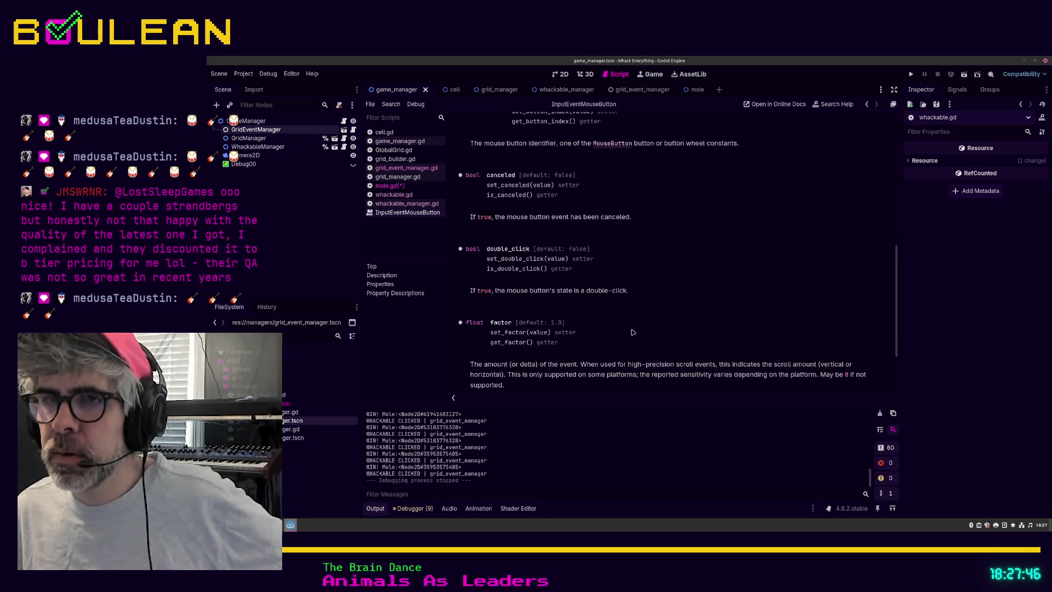
scroll(632, 332, "down", 1)
scroll(632, 332, "down", 1)
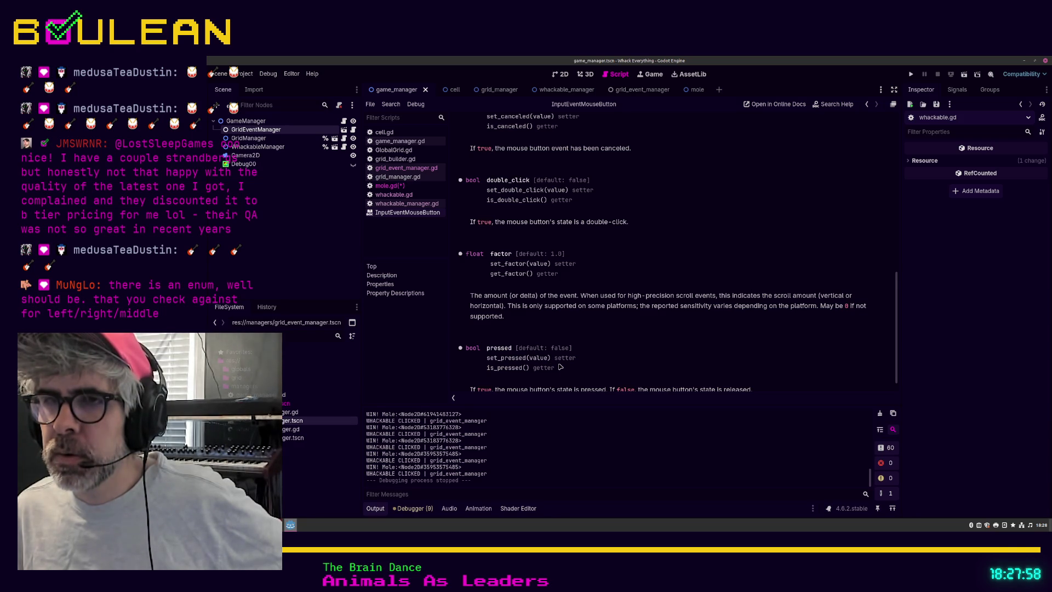
scroll(560, 367, "down", 1)
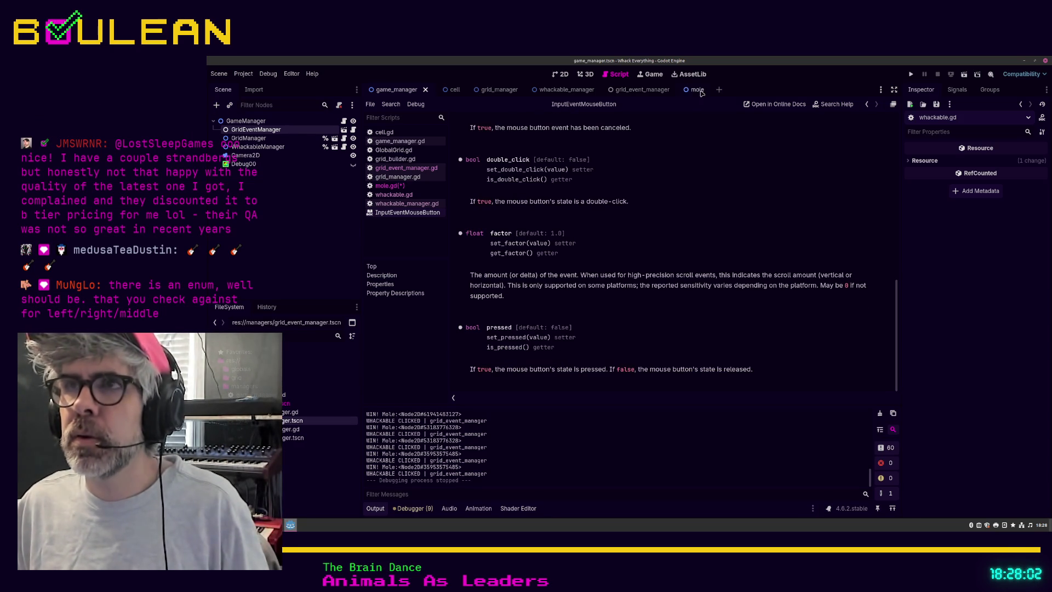
left_click(409, 188)
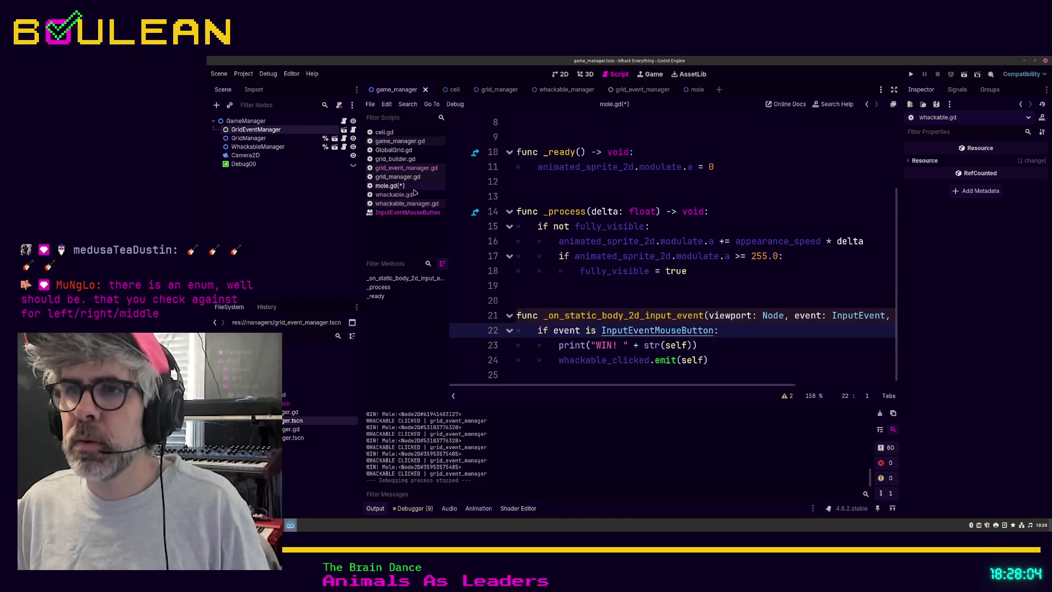
Step: Add 'if event.pressed:' under the mouse-button check and indent the print and emit lines
left_click(731, 330)
key("Return")
type("if event.")
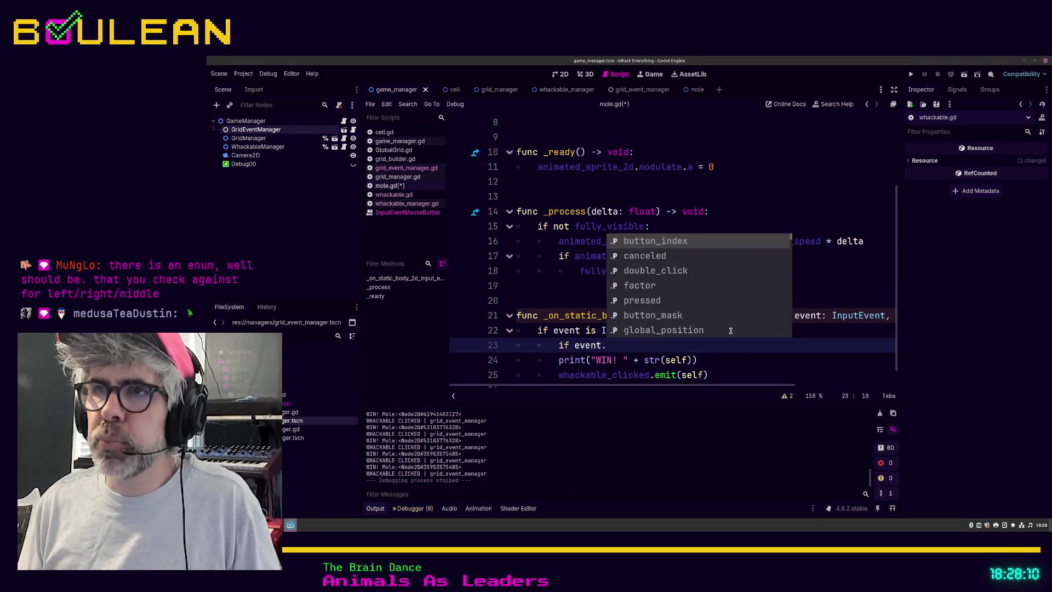
type("pre")
key("Return")
type(":")
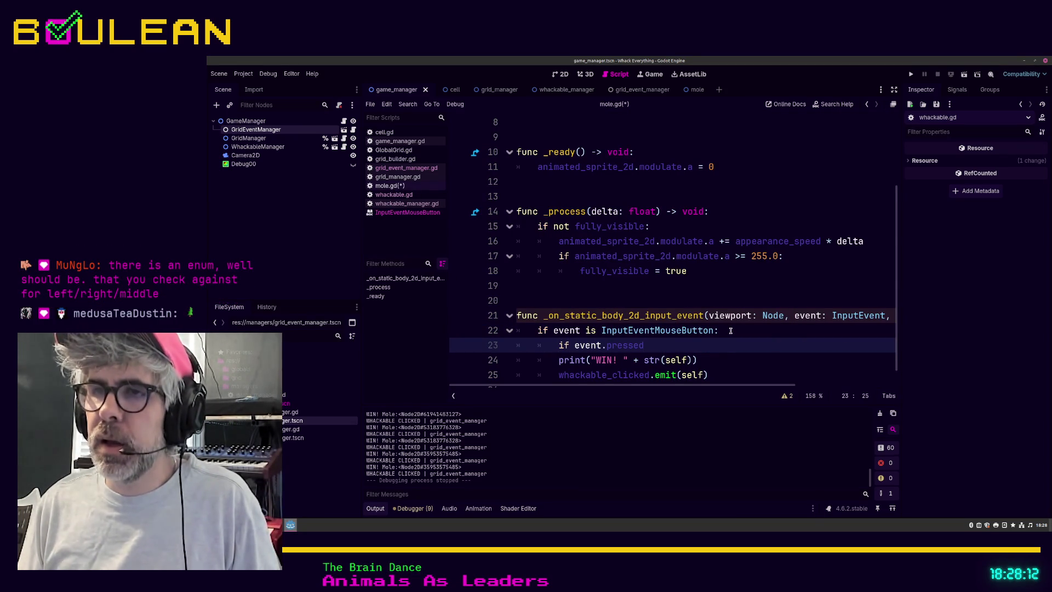
left_click_drag(712, 375, 497, 359)
key("Tab")
left_click(651, 342)
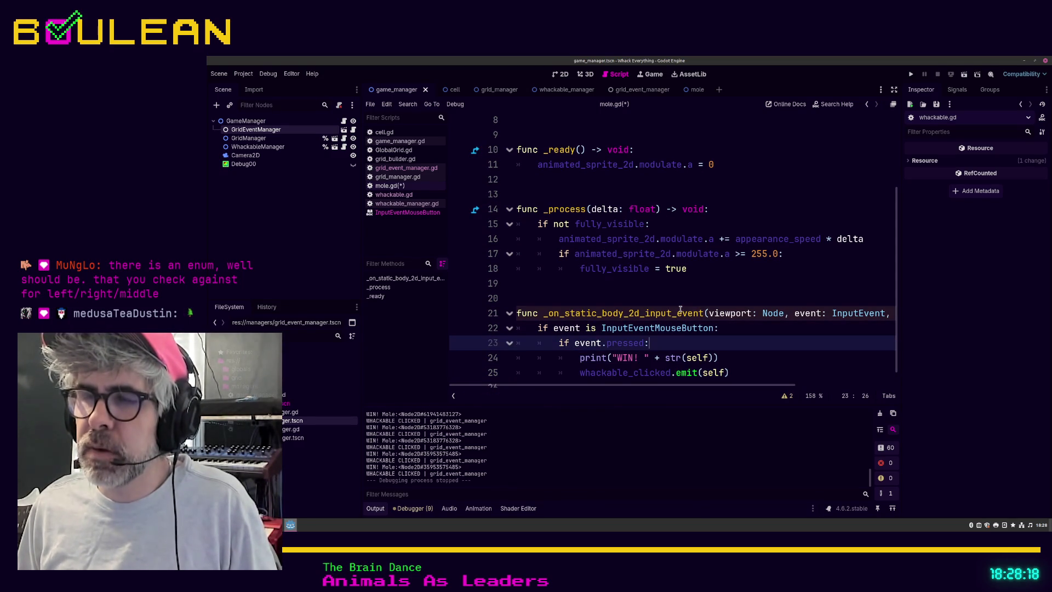
Step: Recheck the InputEventMouseButton and pressed lines, then save mole.gd with Ctrl+S
scroll(680, 309, "down", 1)
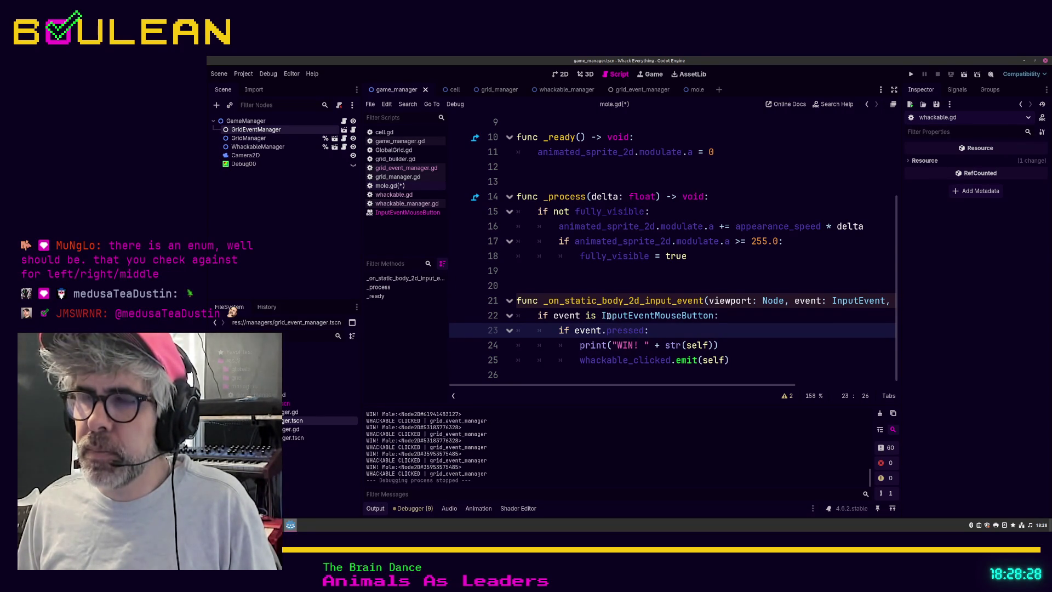
left_click(713, 317)
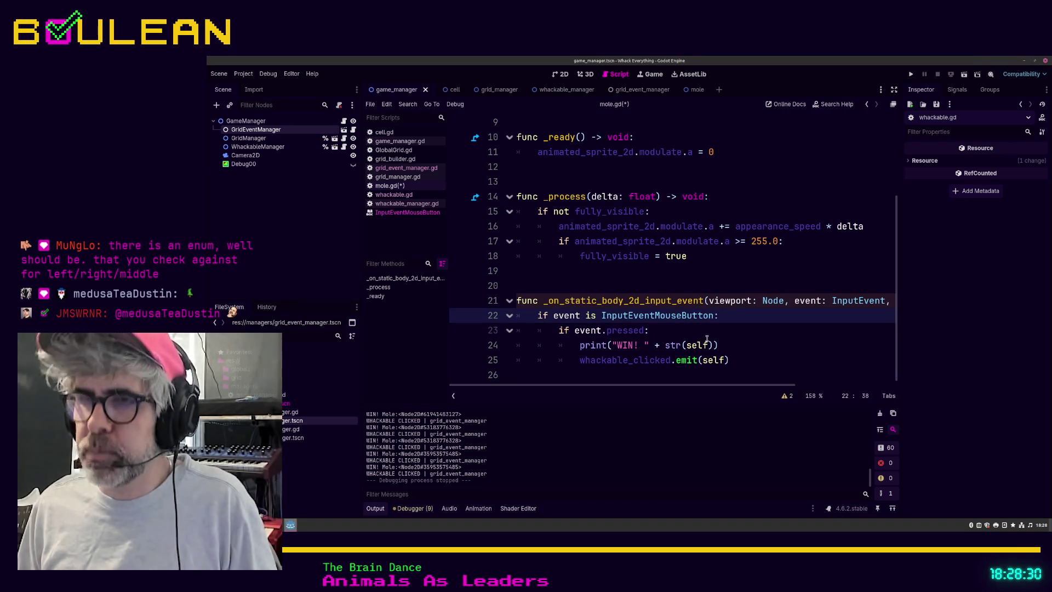
type(".d")
key("BackSpace")
key("BackSpace")
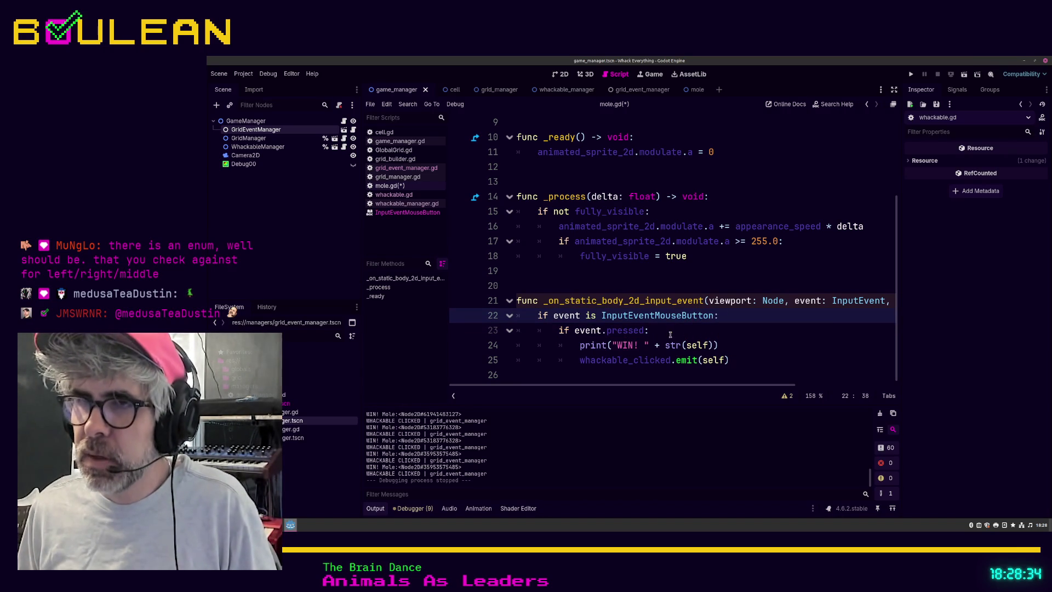
left_click(670, 332)
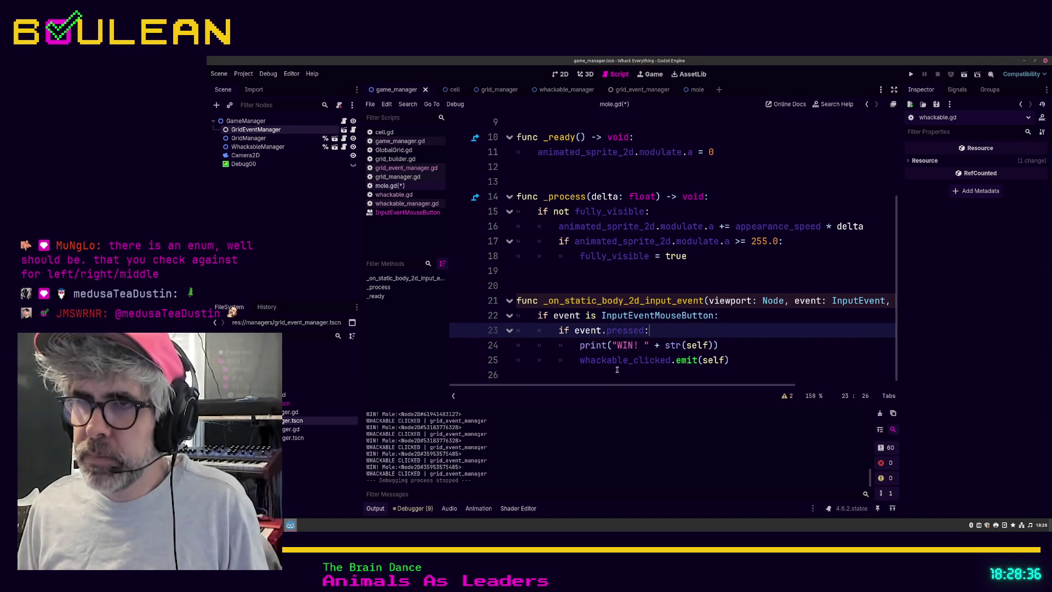
left_click(662, 376)
key("ctrl+s")
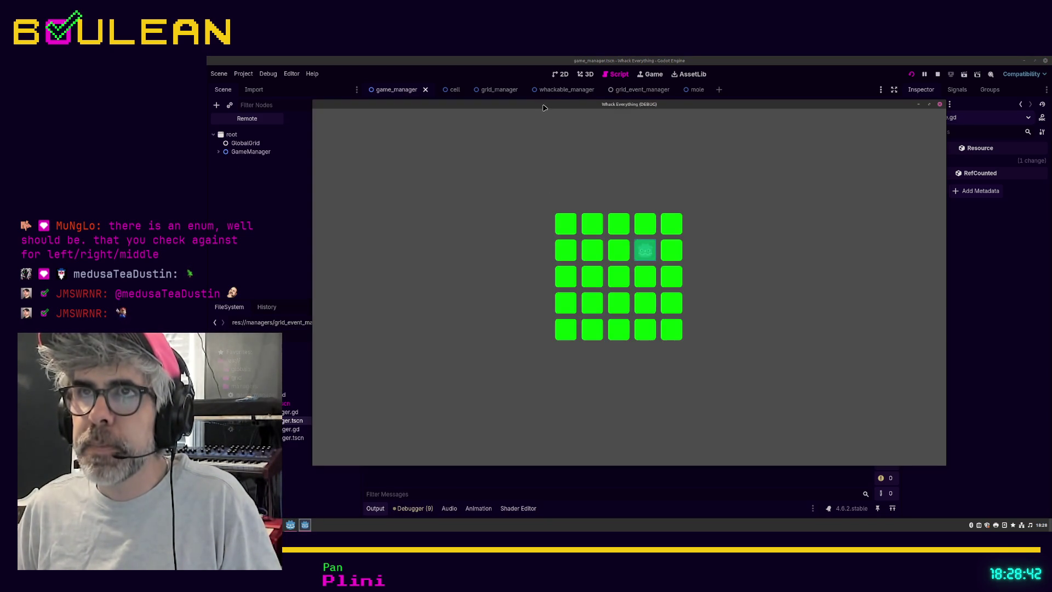
Step: Move the game window, whack four moles to check the output, then close the game
mouse_move(544, 108)
left_mouse_down()
mouse_move(661, 93)
mouse_move(657, 69)
left_mouse_up()
left_click(737, 300)
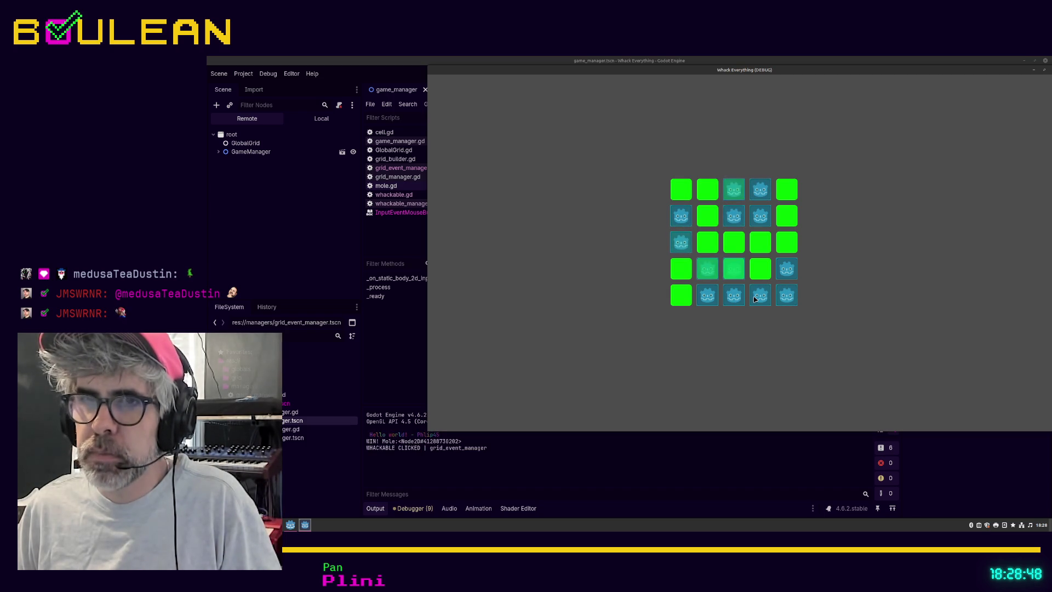
left_click(753, 299)
left_click(754, 298)
left_click(755, 299)
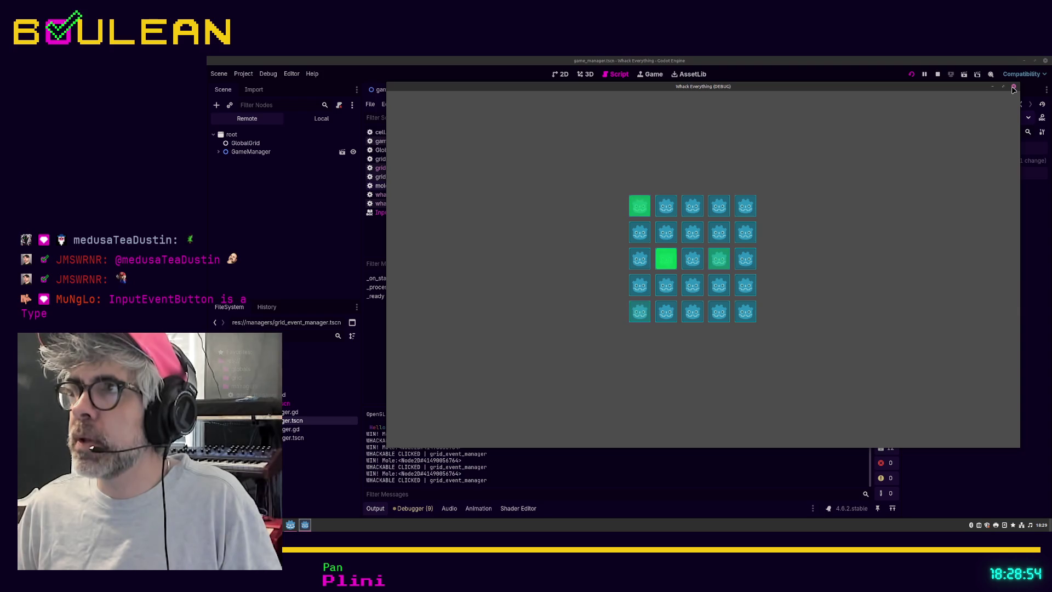
left_click(1012, 87)
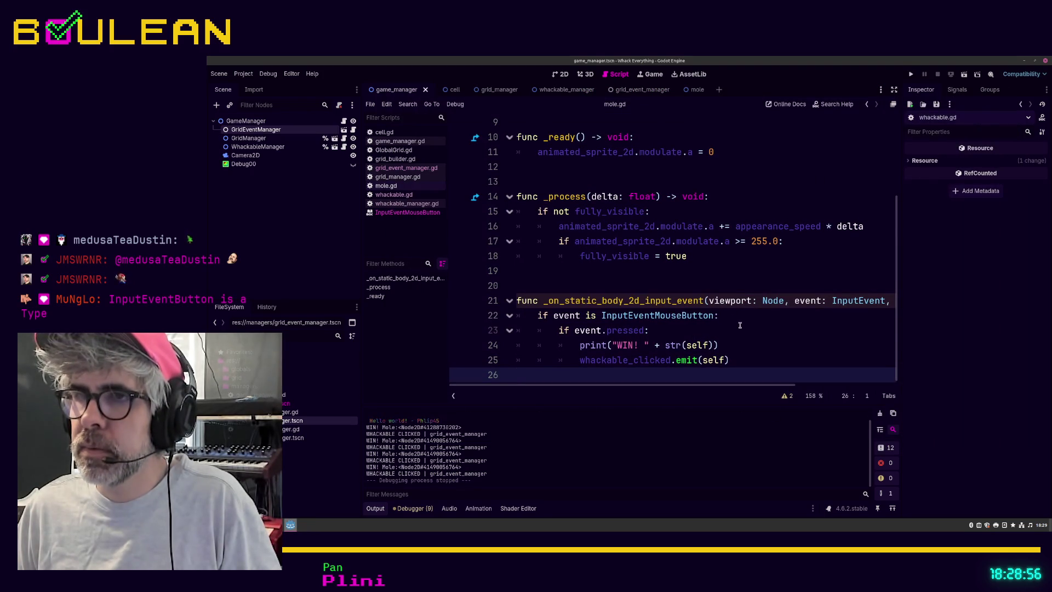
Step: Delete the WIN! debug print and its empty line from mole.gd's click handler, then save the script
left_click(783, 330)
left_click(788, 345)
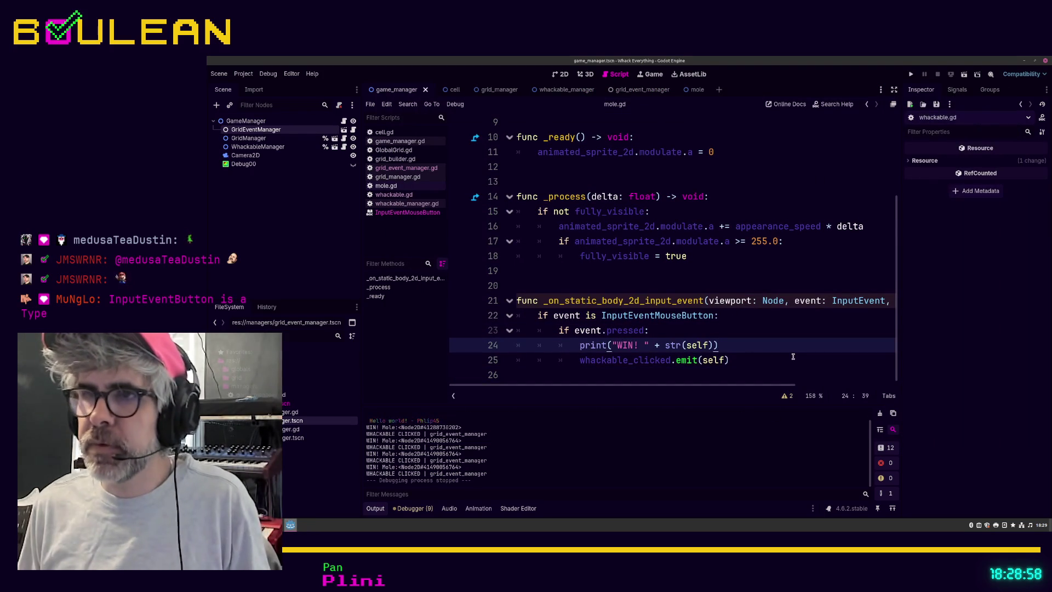
key("shift+Home")
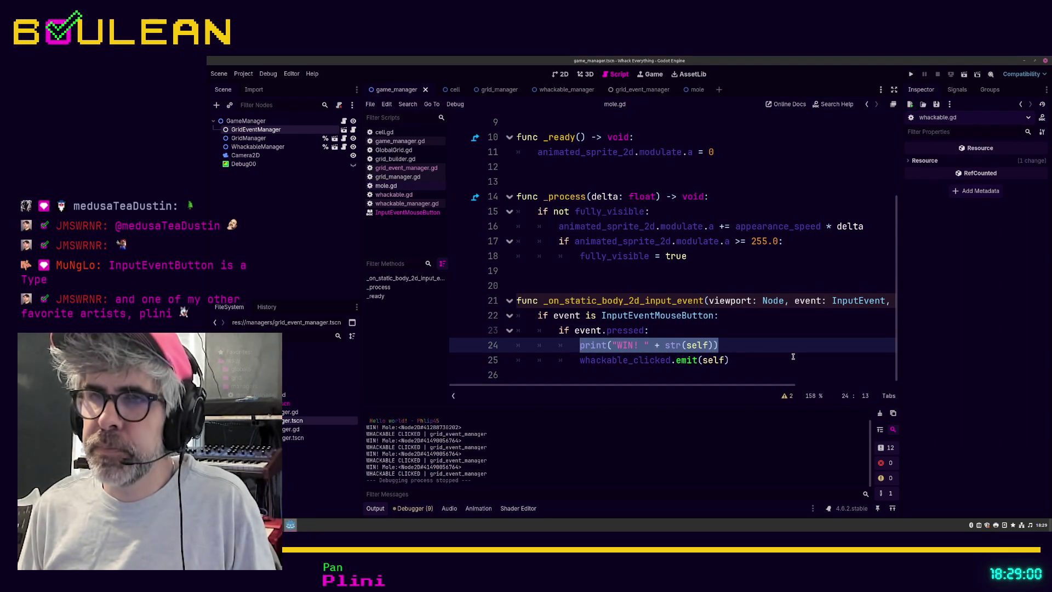
key("shift+Home")
key("BackSpace")
key("BackSpace")
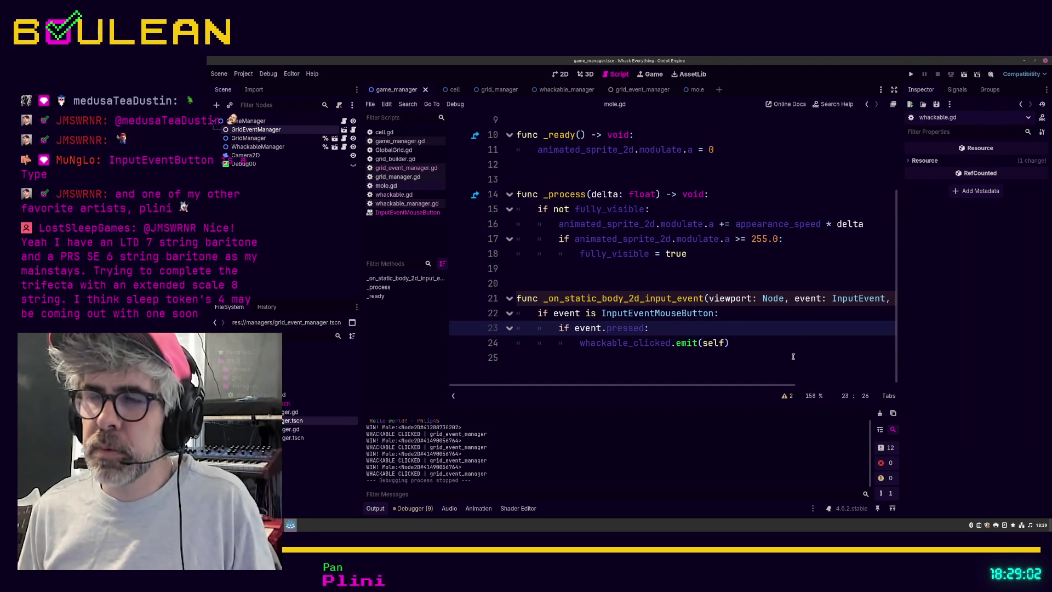
left_click(760, 345)
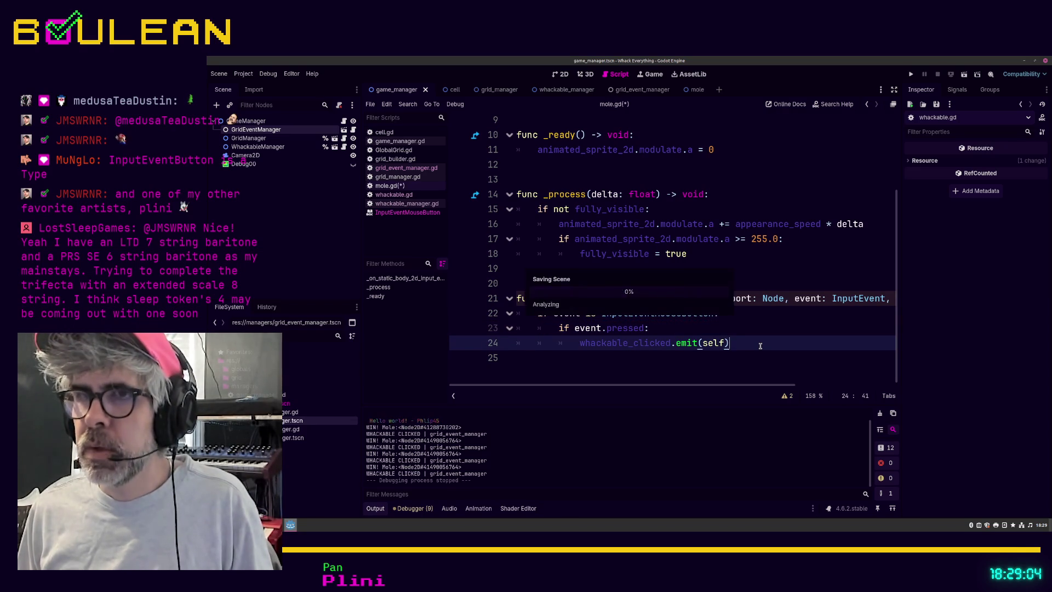
key("ctrl+s")
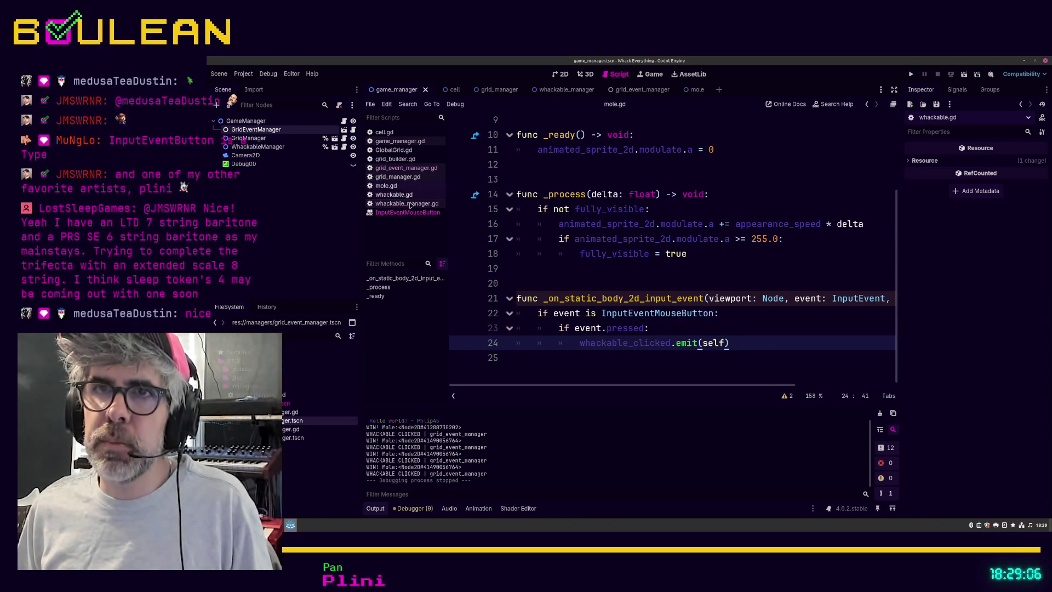
left_click(406, 203)
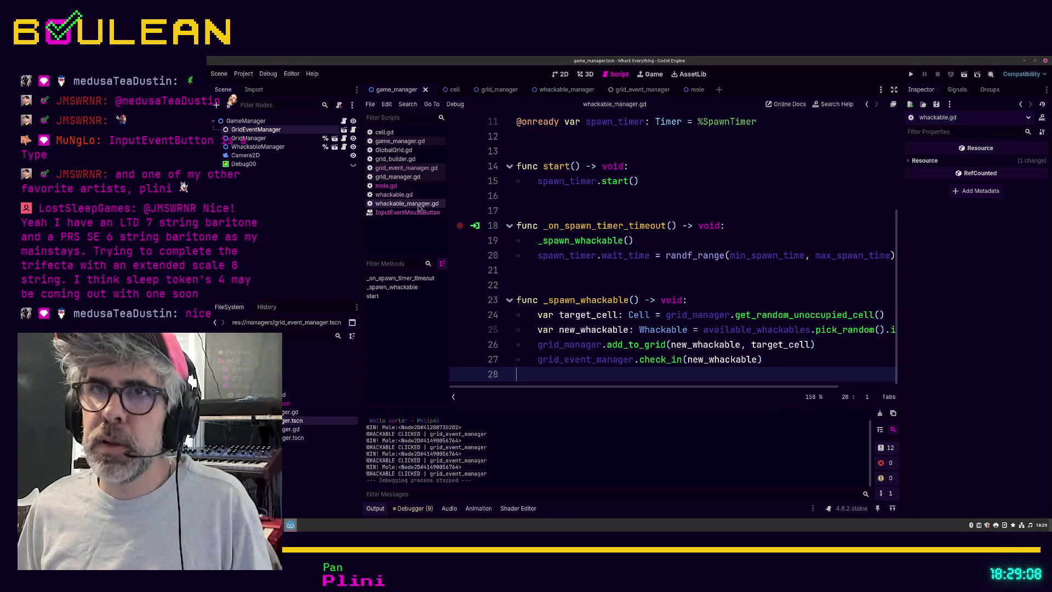
Step: Open grid_event_manager.gd to see check_in connecting whackable_clicked to _on_whackable_clicked
left_click(404, 169)
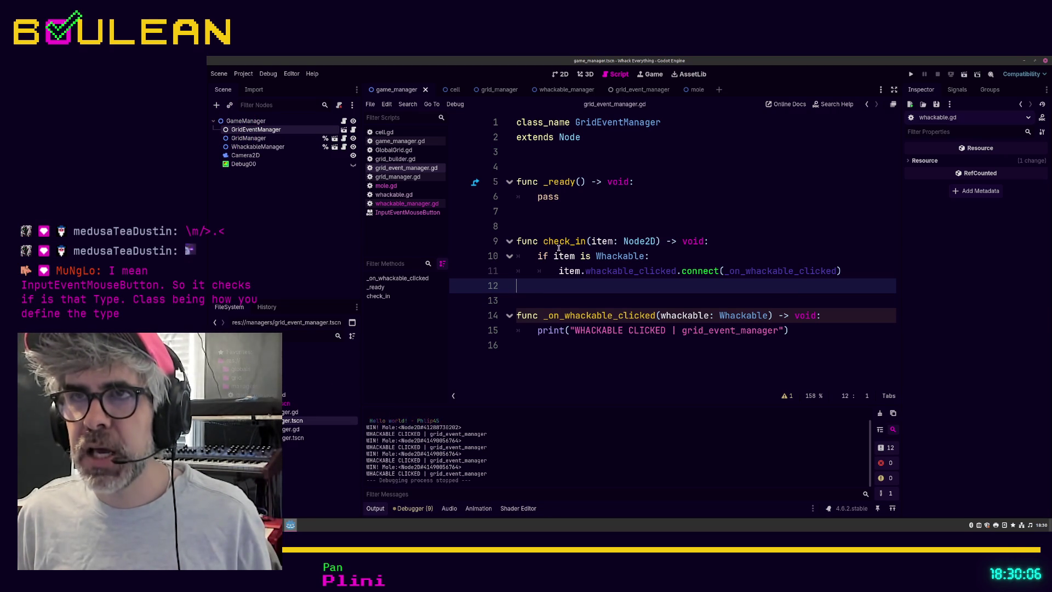
left_click(561, 230)
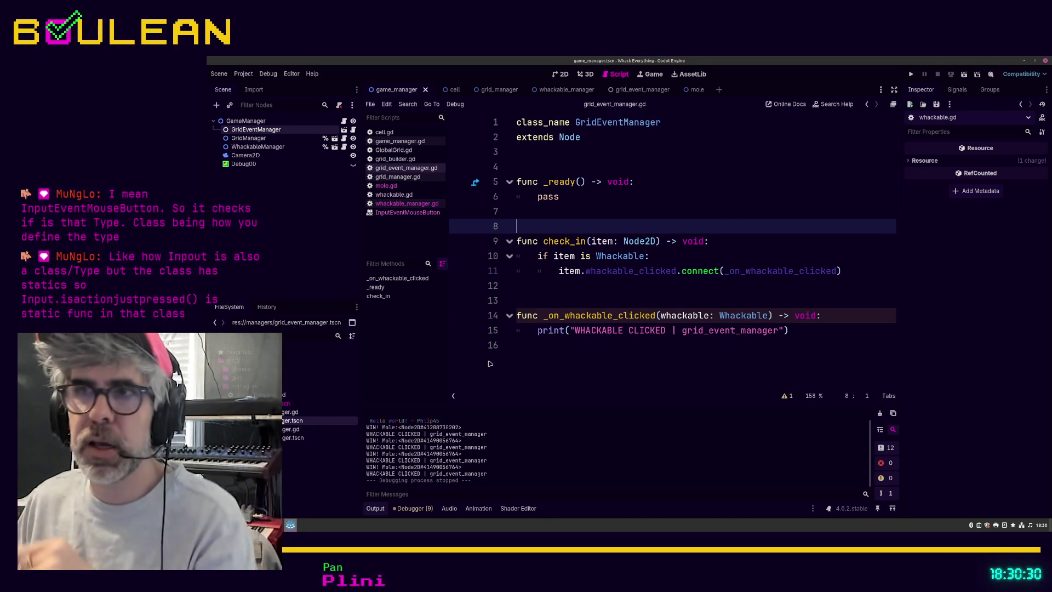
left_click(590, 297)
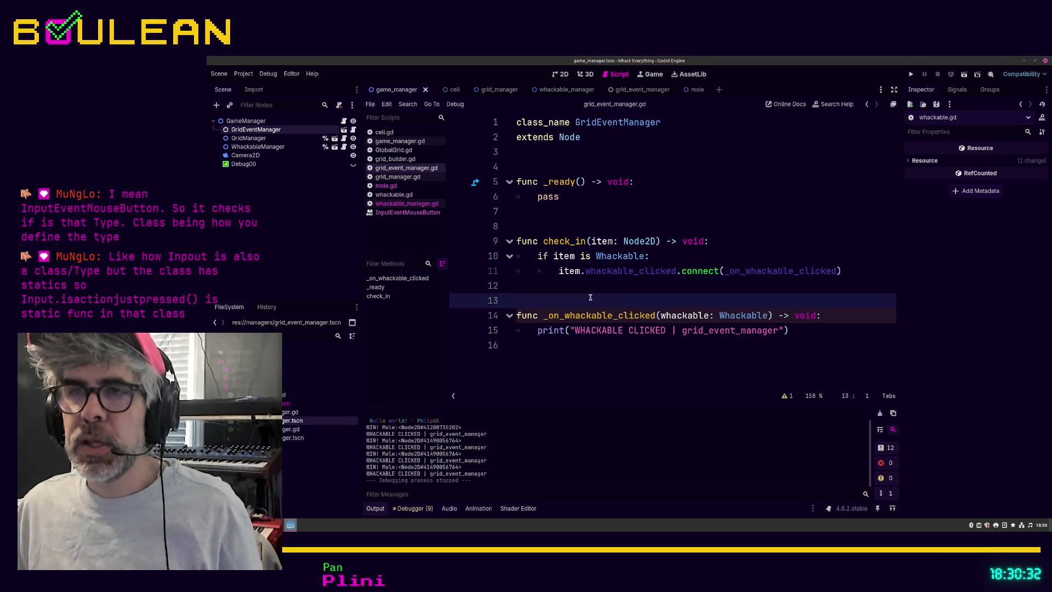
scroll(593, 279, "up", 2)
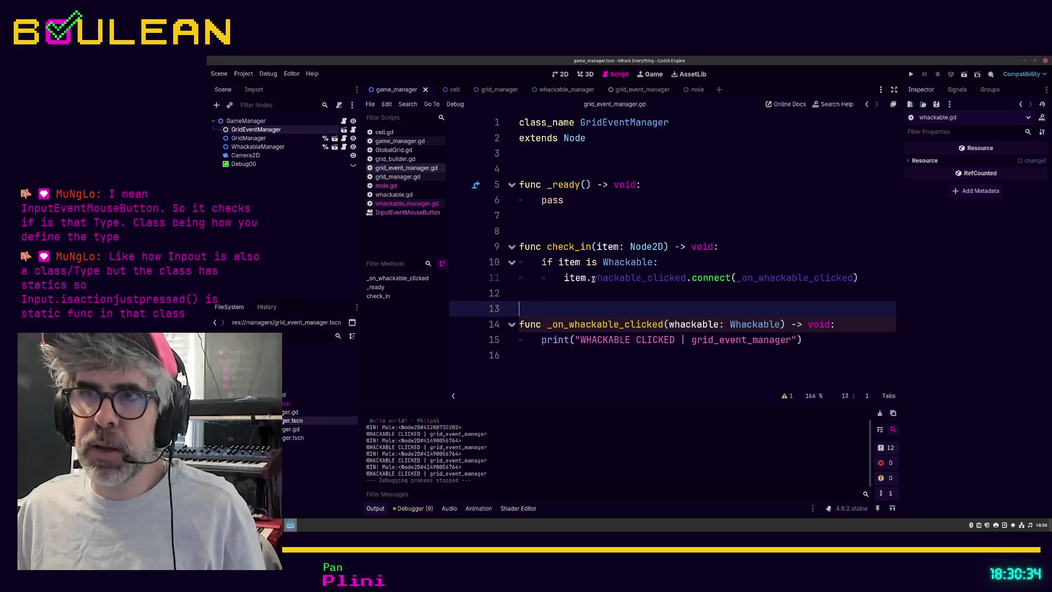
scroll(592, 279, "up", 2)
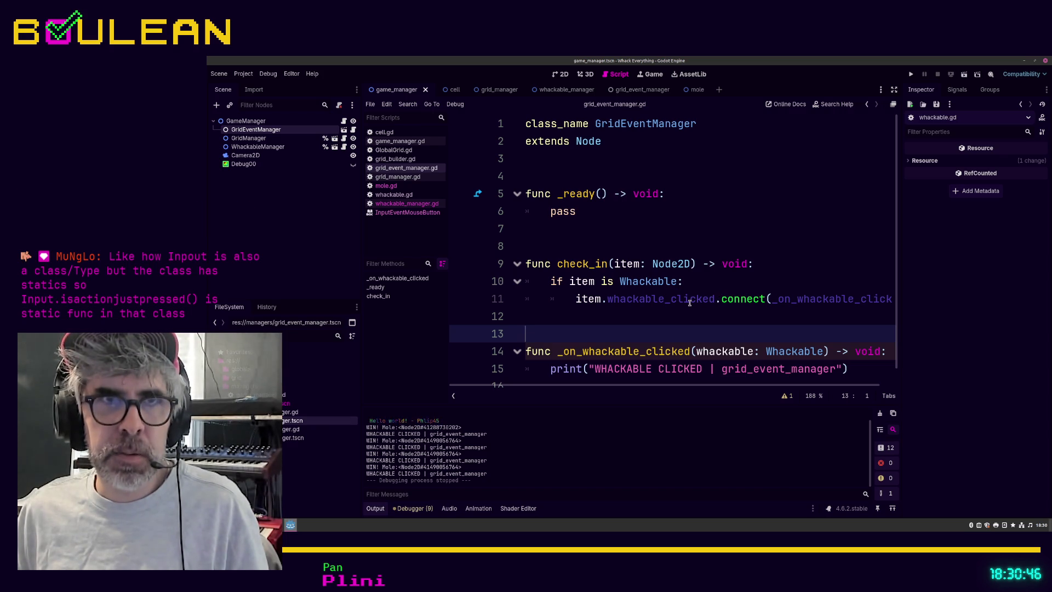
mouse_move(689, 303)
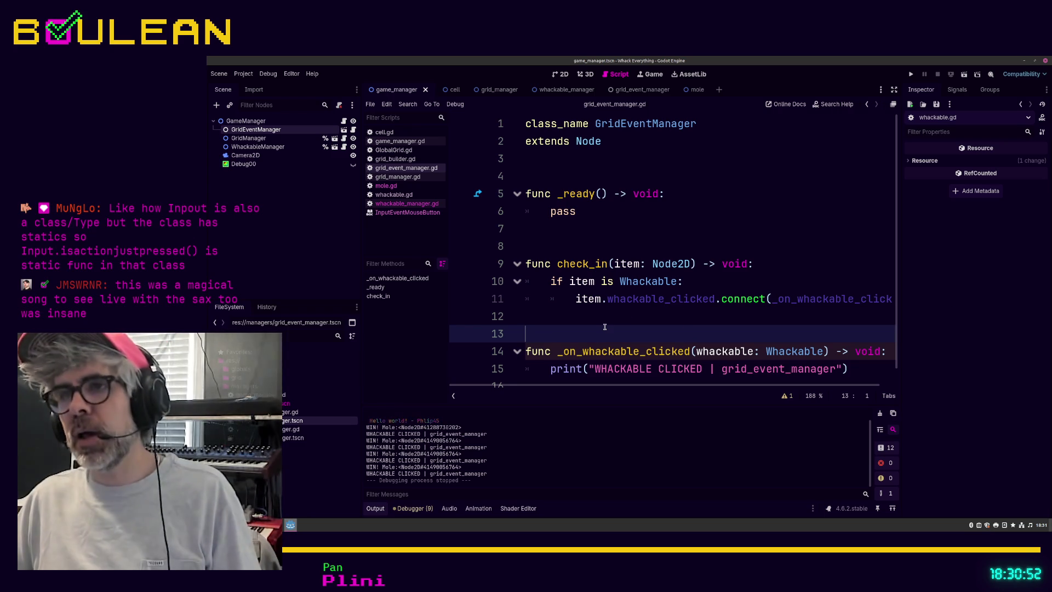
scroll(604, 326, "down", 1, "ctrl")
scroll(604, 327, "down", 1, "ctrl")
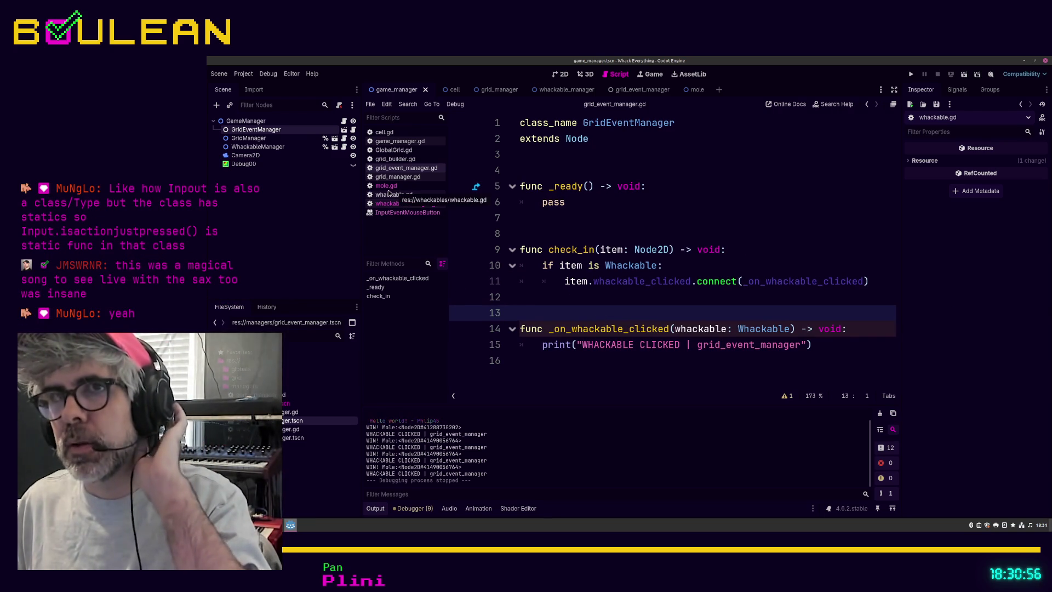
left_click(385, 185)
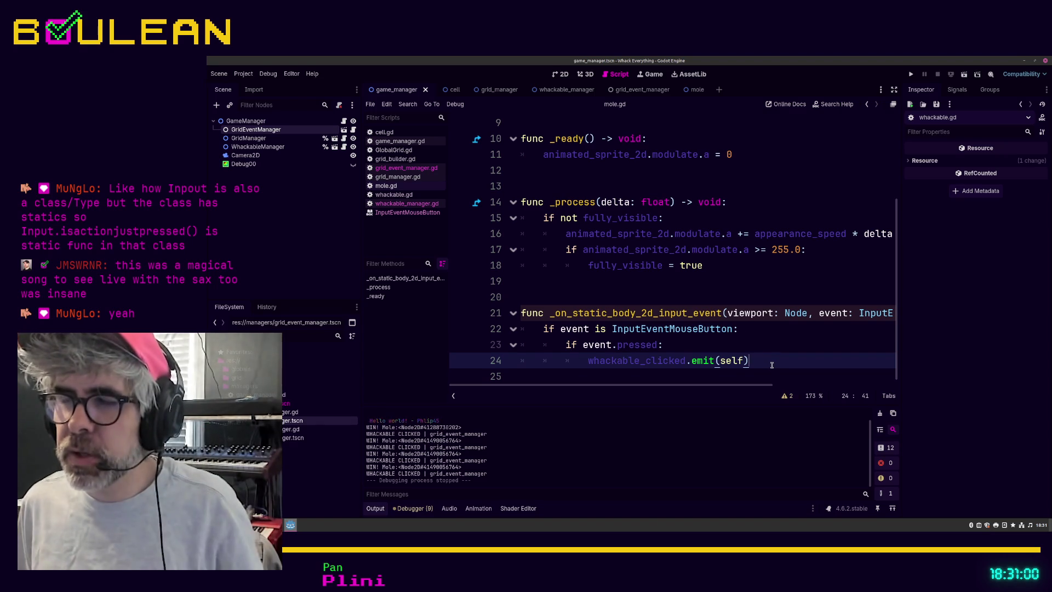
Step: Remove the trailing blank line after the emit call in mole.gd, save it, and reopen grid_event_manager.gd
key("Return")
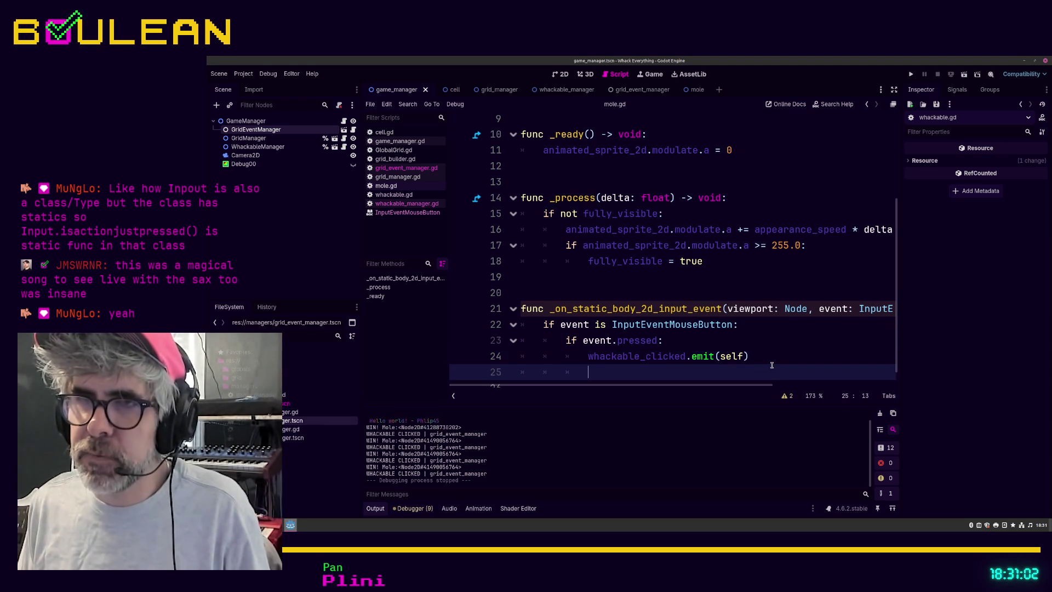
key("shift+Home")
key("BackSpace")
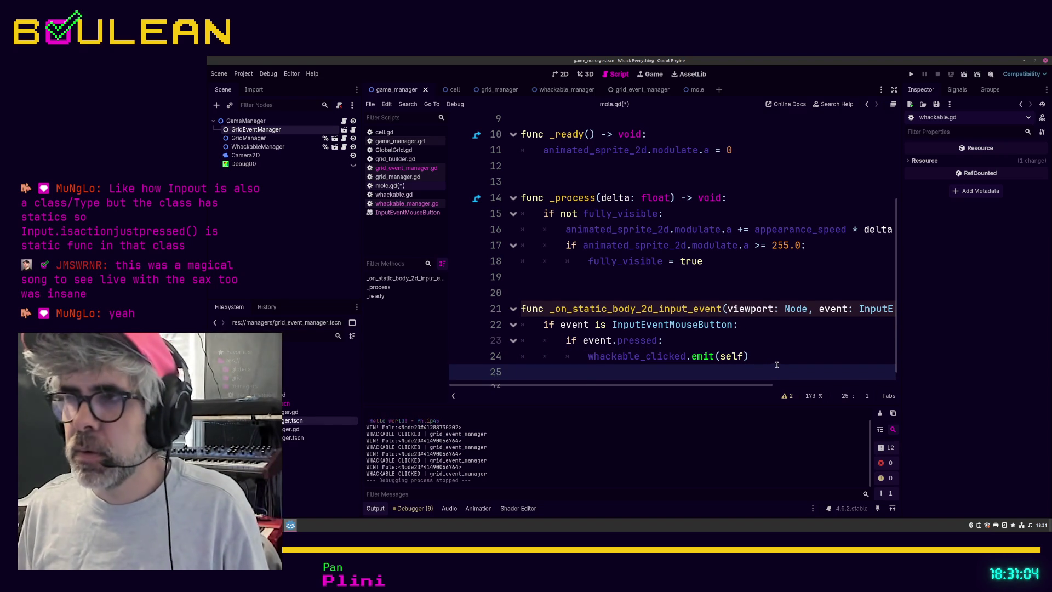
scroll(810, 338, "down", 1)
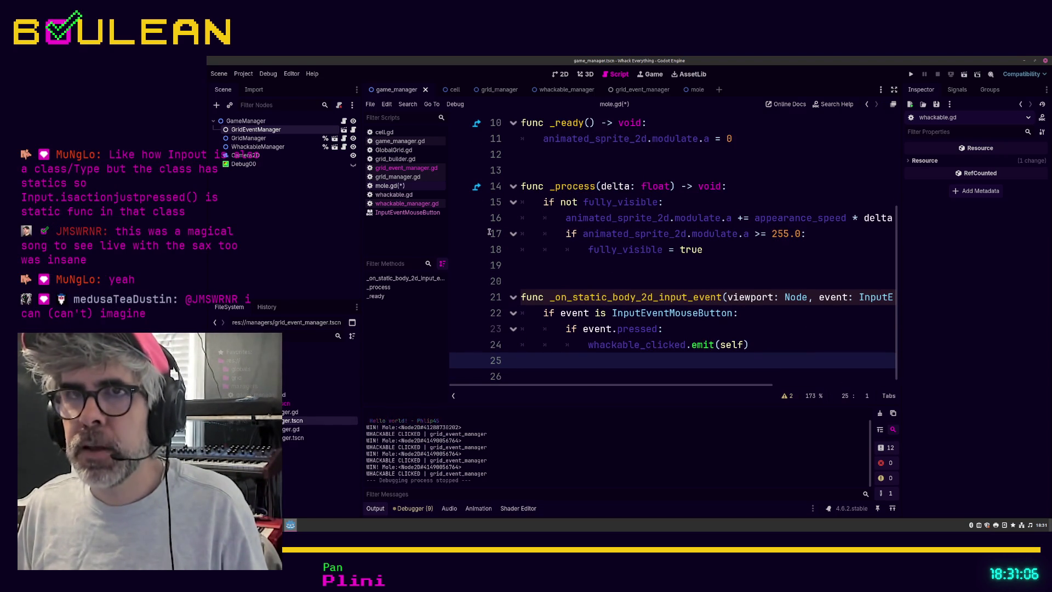
left_click(550, 266)
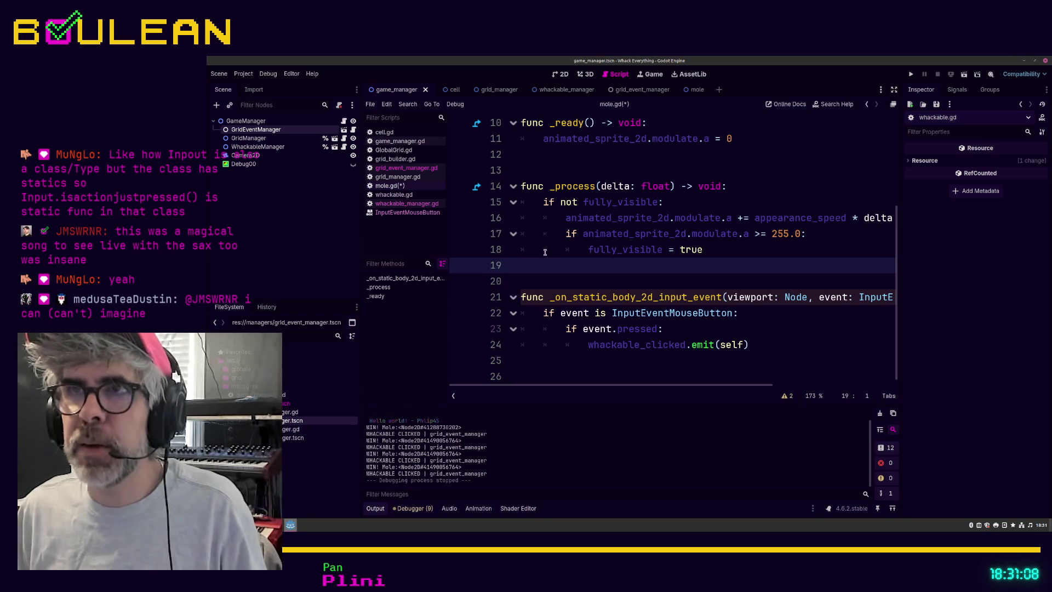
key("ctrl+s")
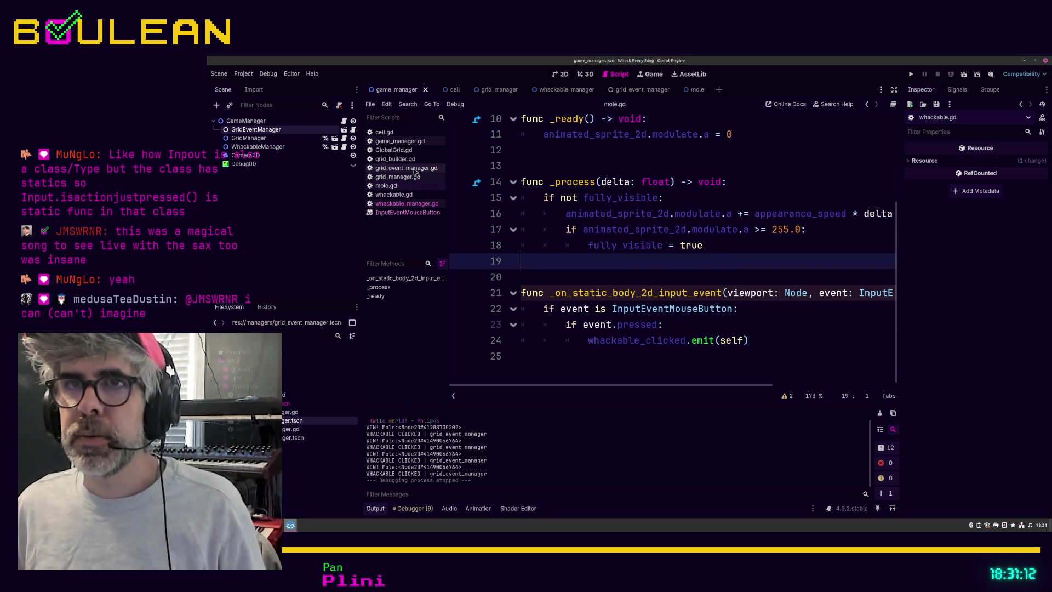
left_click(415, 171)
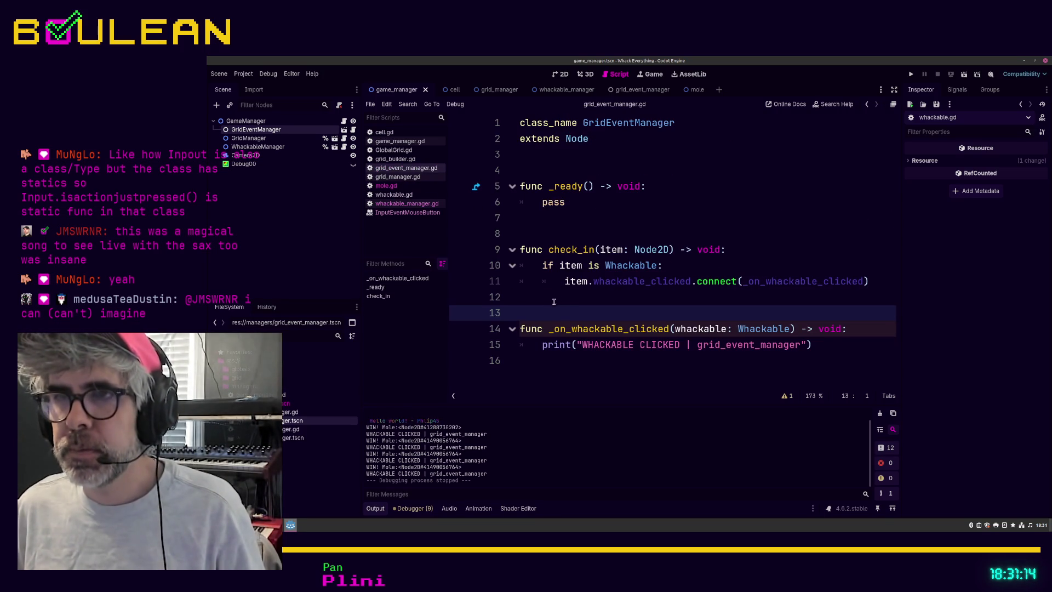
left_click(826, 344)
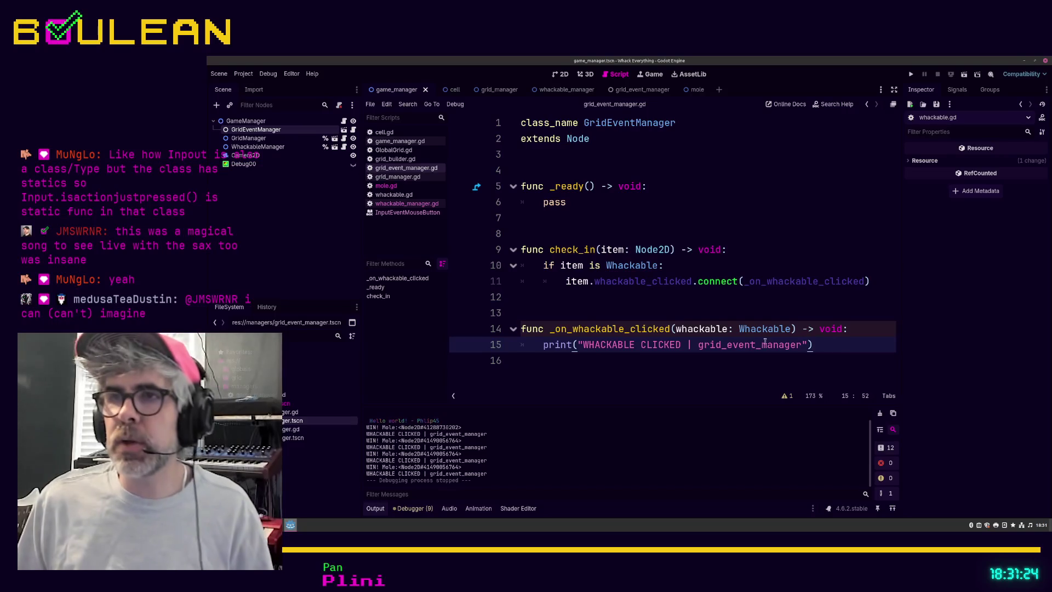
left_click(586, 291)
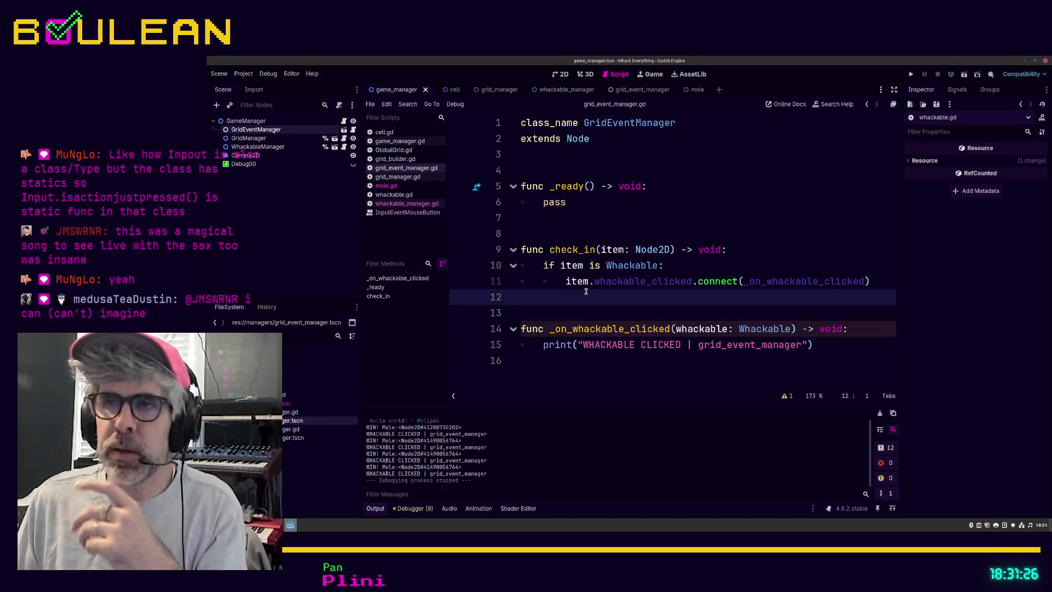
key("shift+Up")
key("shift+Up")
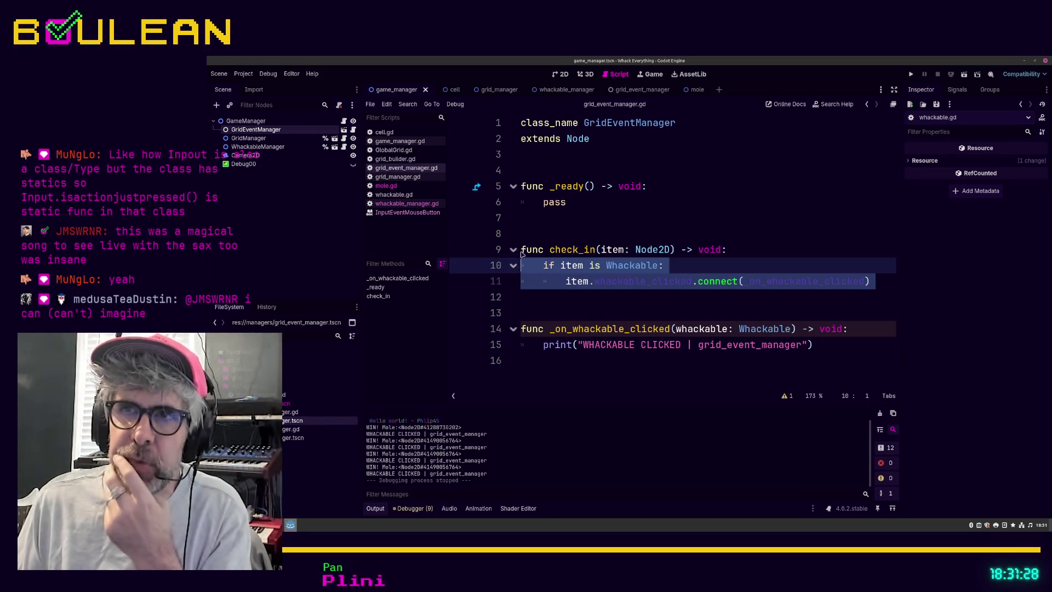
left_click(589, 297)
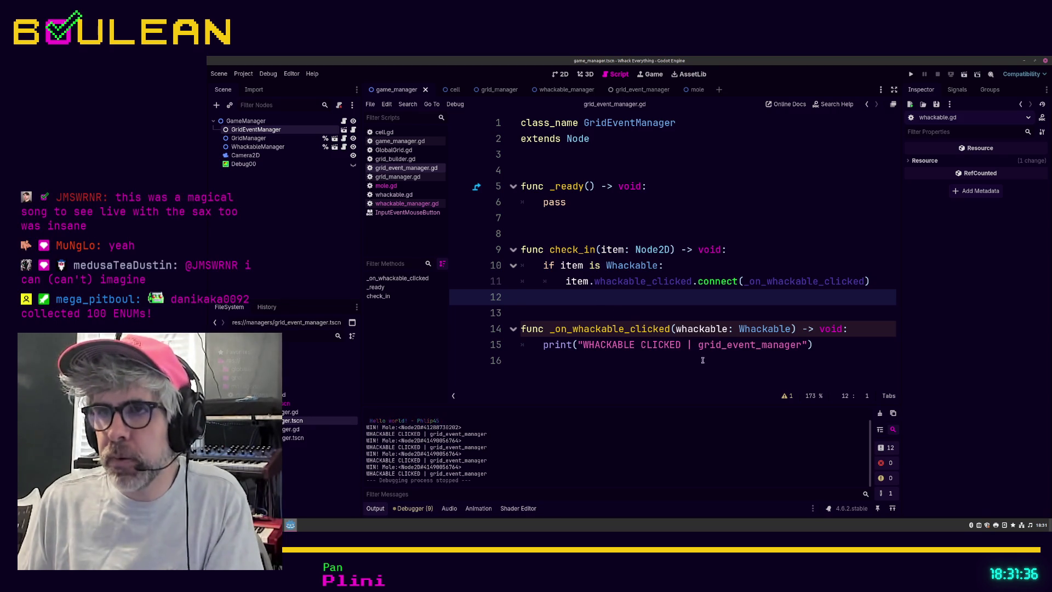
left_click(676, 360)
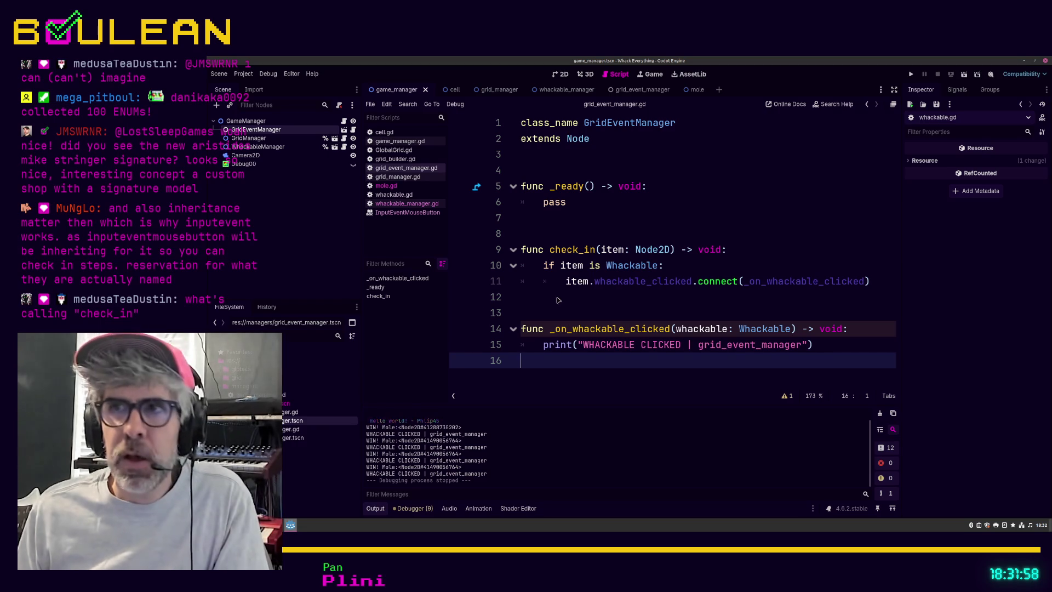
key("Up")
key("Up")
key("Up")
Step: Switch to mole.gd and open the InputEventMouseButton reference from line 22
left_click(386, 186)
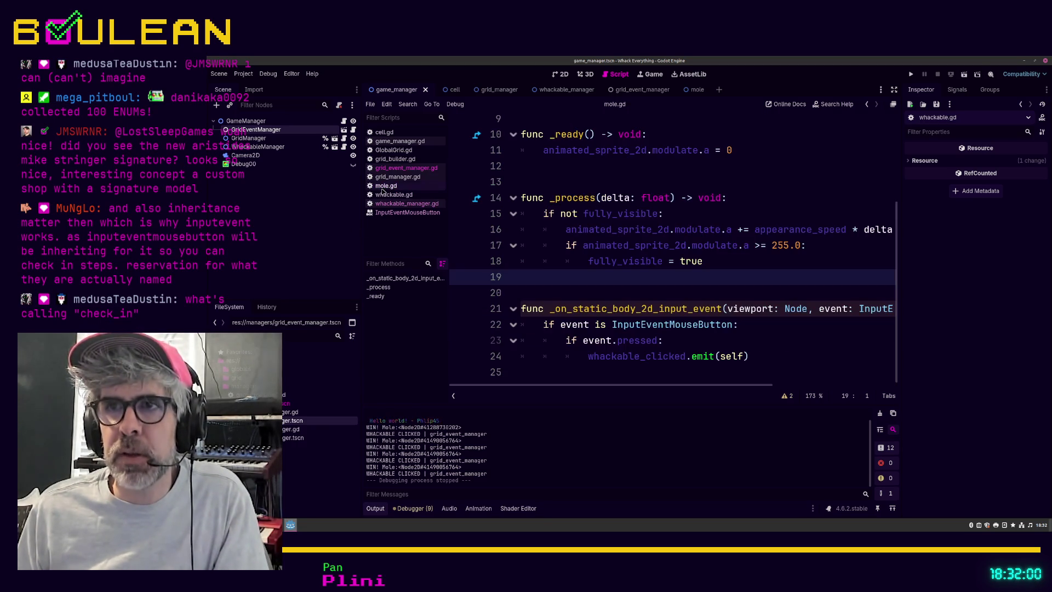
left_click(643, 327, "ctrl")
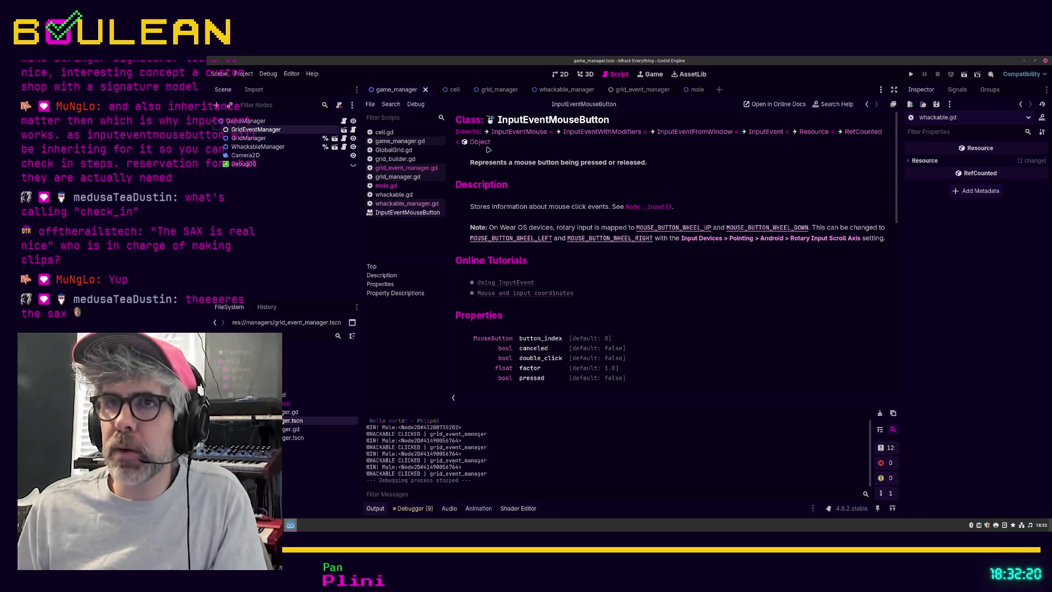
Step: Skim the InputEventMouseButton reference, then return to mole.gd's line 22 event check
scroll(541, 155, "down", 2)
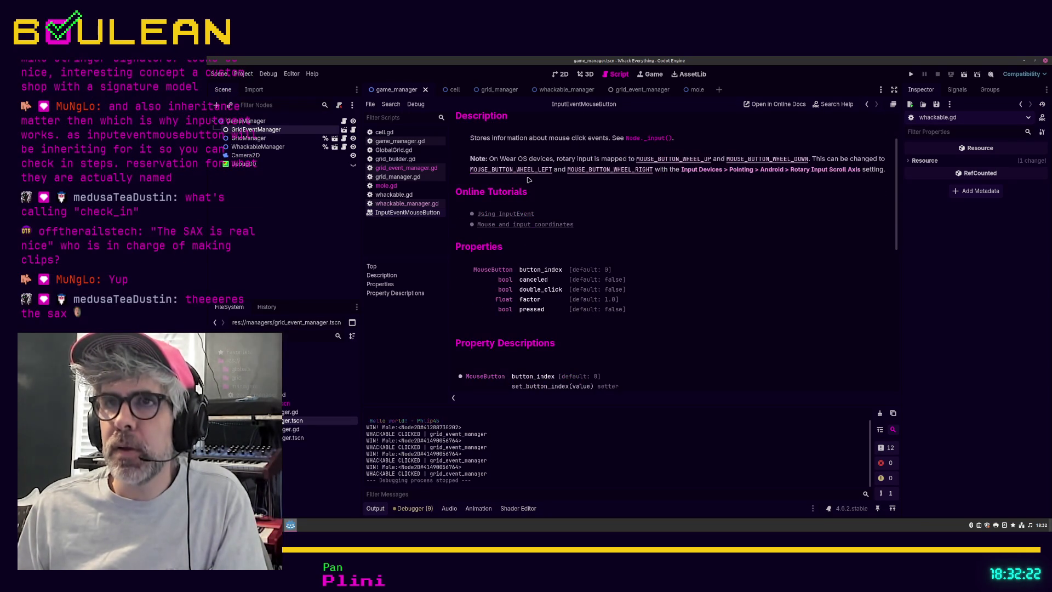
scroll(530, 180, "up", 2)
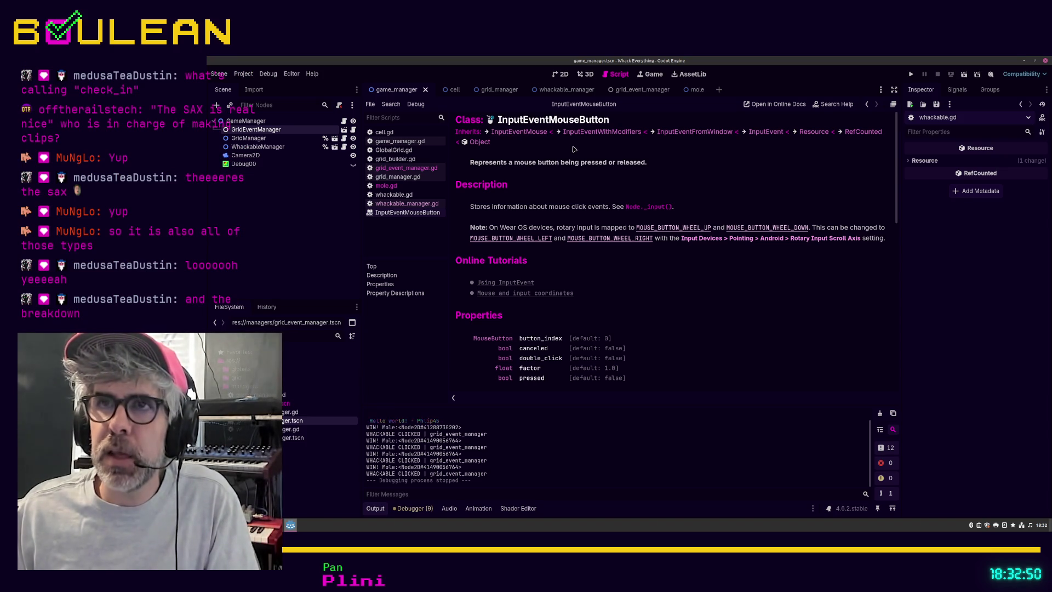
left_click(386, 186)
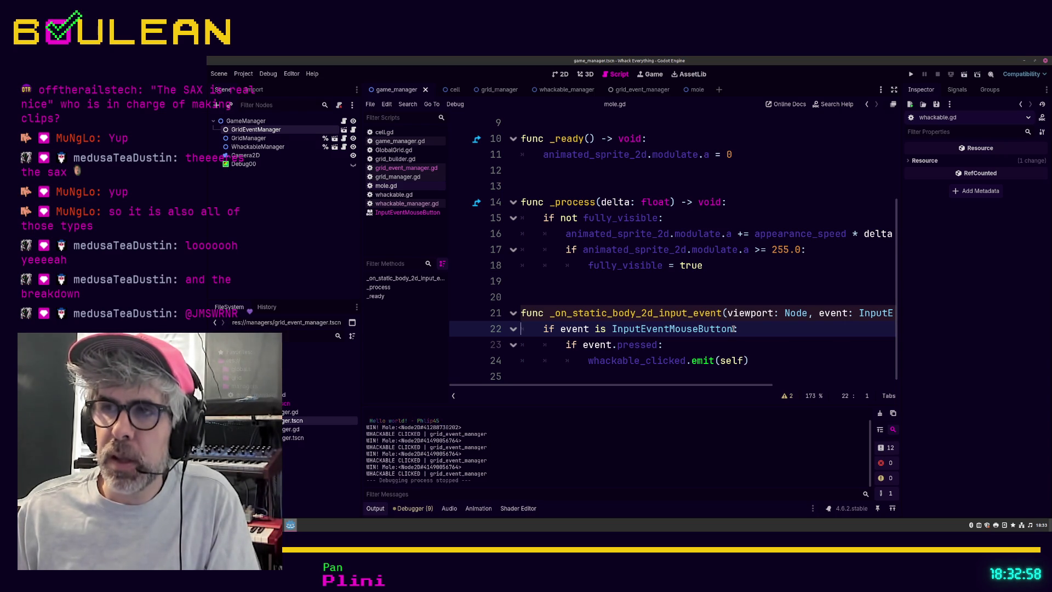
mouse_move(734, 329)
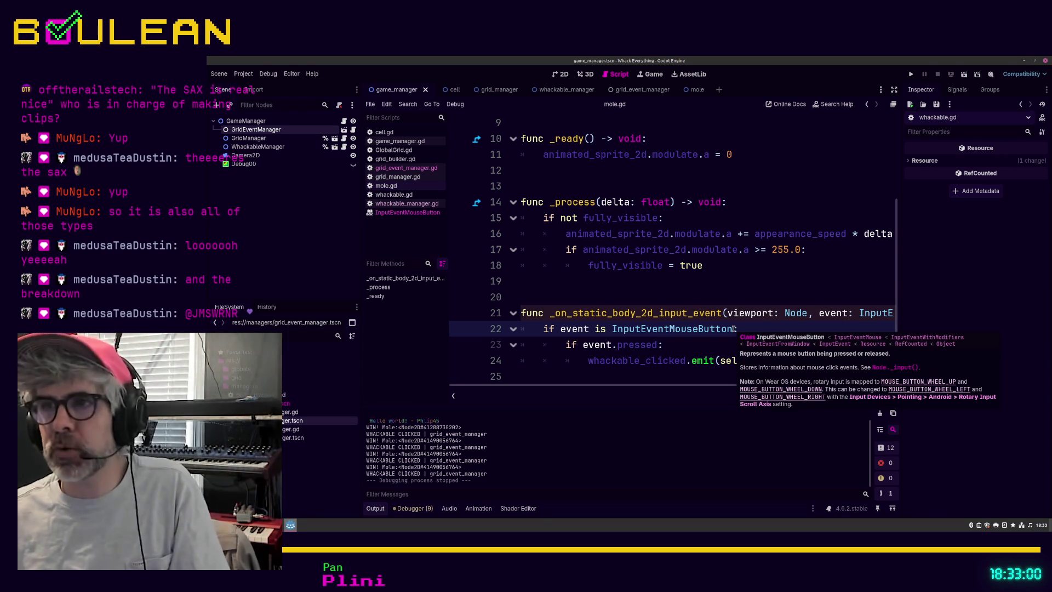
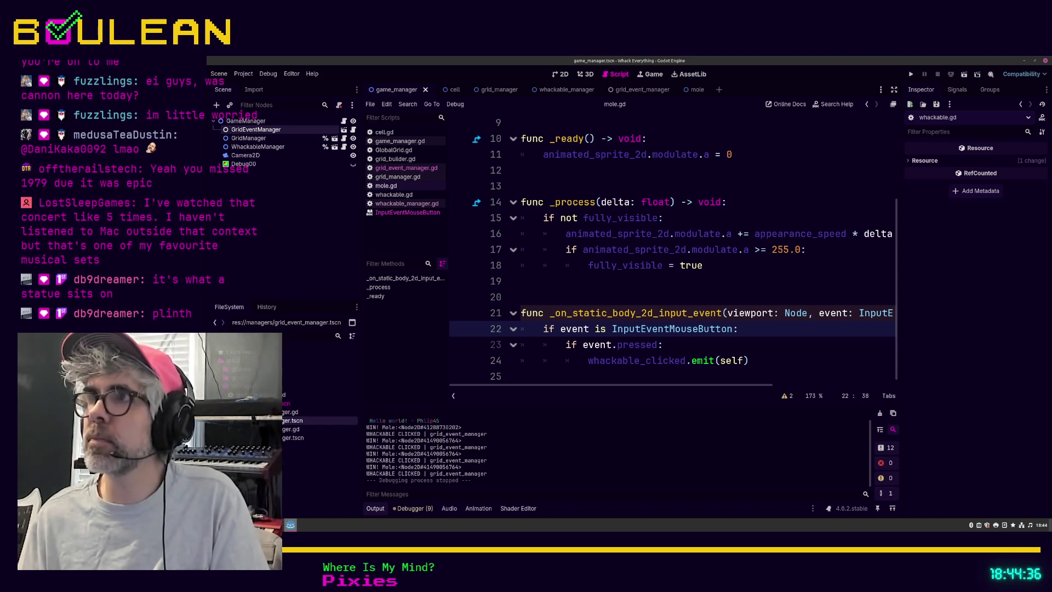
Step: Minimize the Godot editor window so the desktop is visible
left_click(1024, 61)
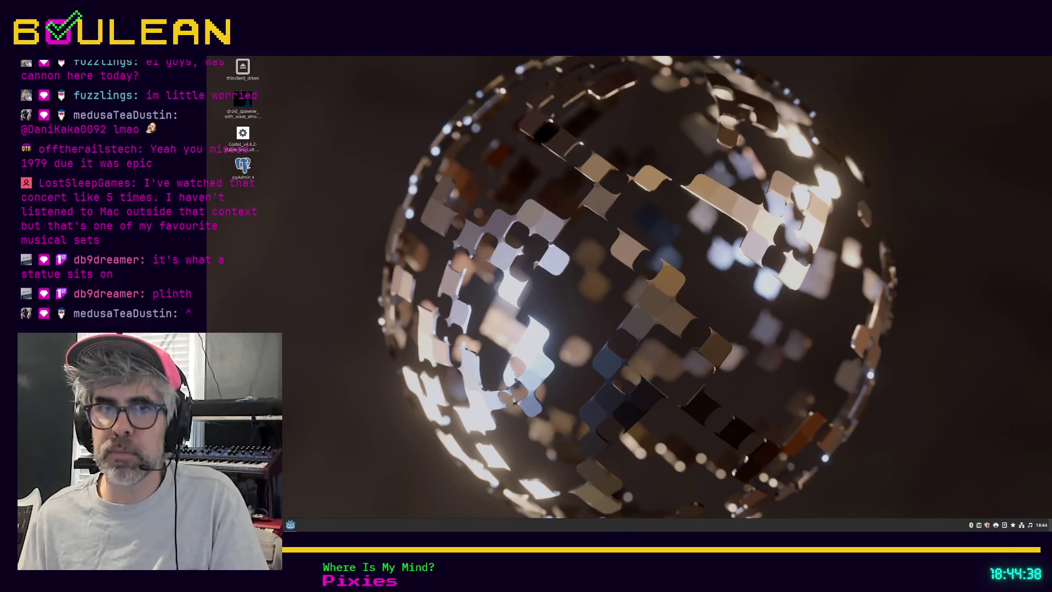
Step: Google 'plinth definition' in a new Firefox tab, enlarge the plinth image, then minimize Firefox
key("alt+Tab")
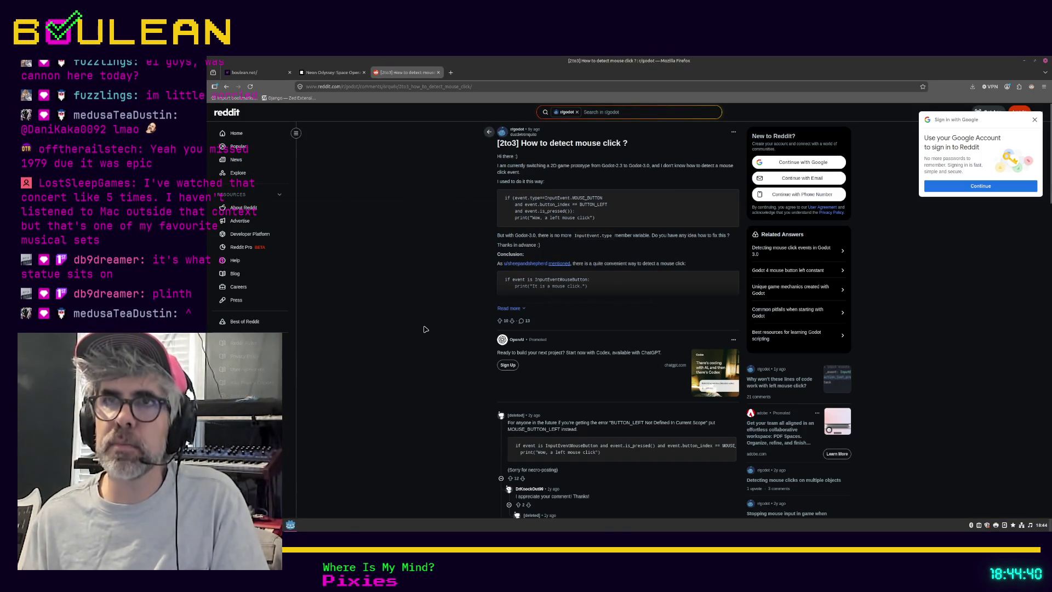
key("ctrl+t")
type("plinth definition")
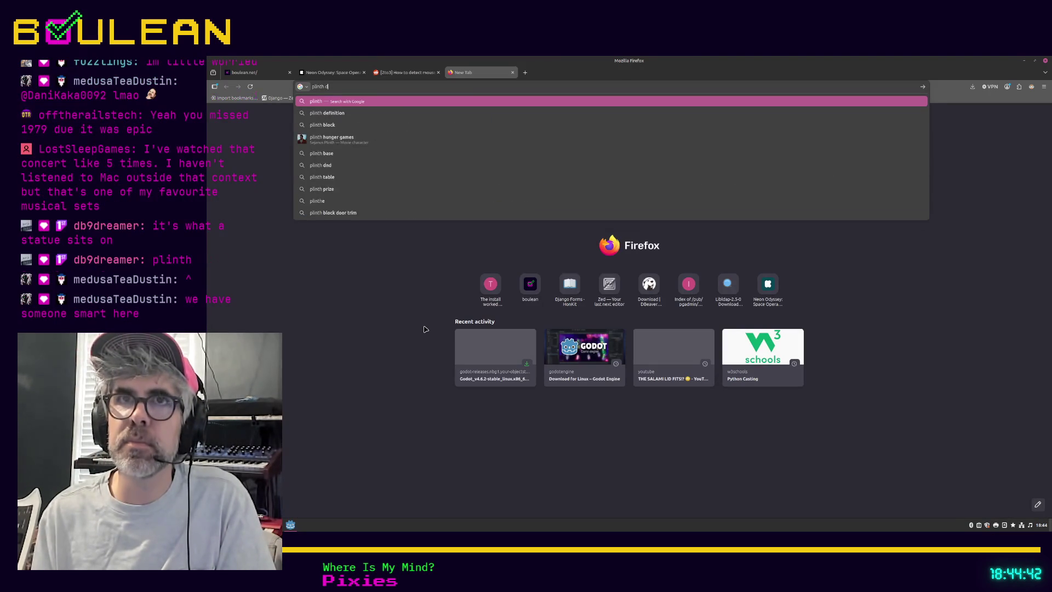
key("Return")
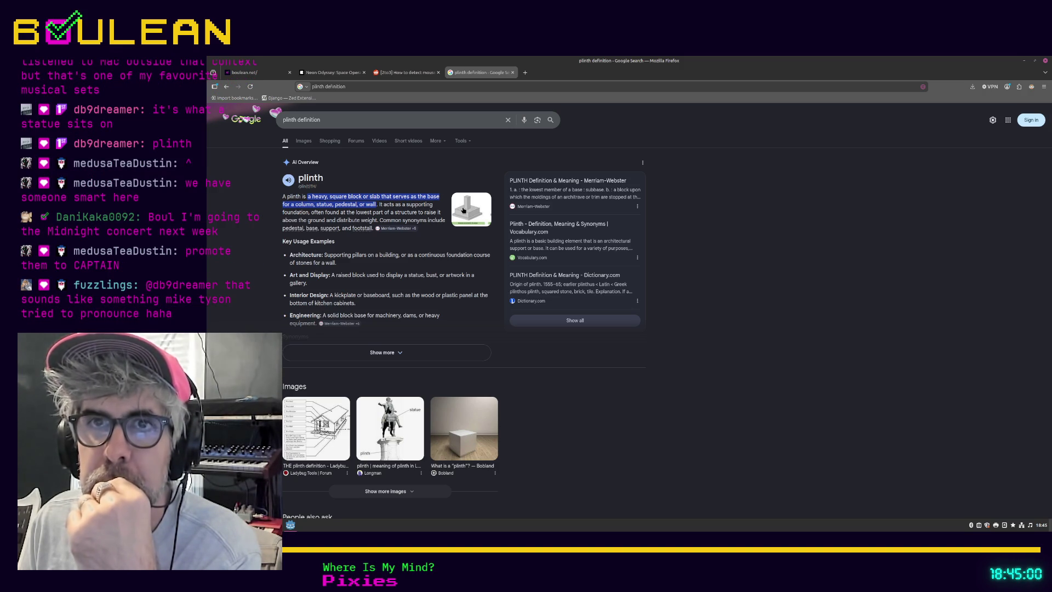
left_click(463, 209)
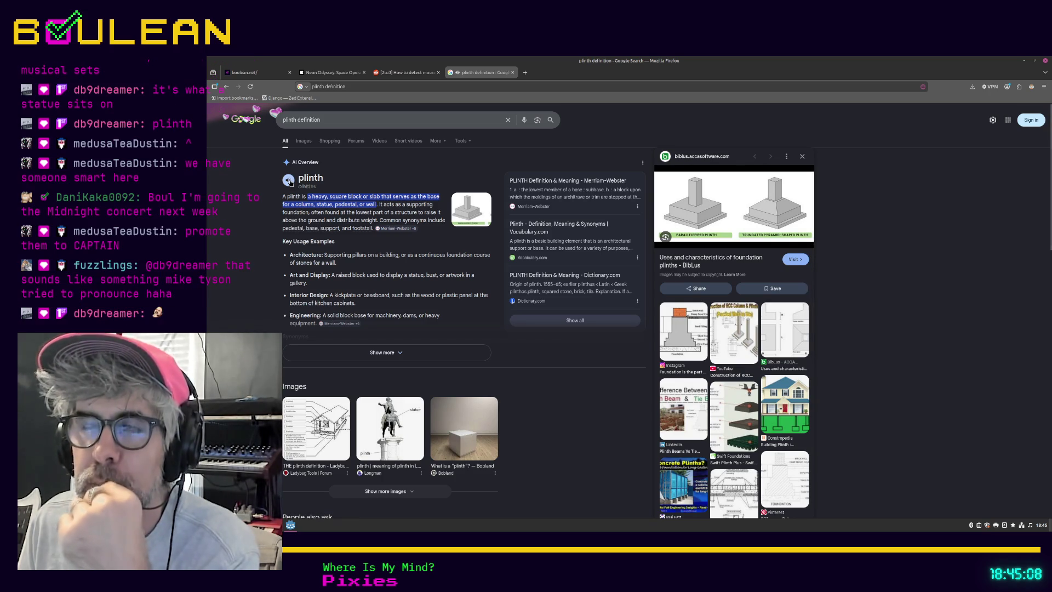
left_click(1023, 61)
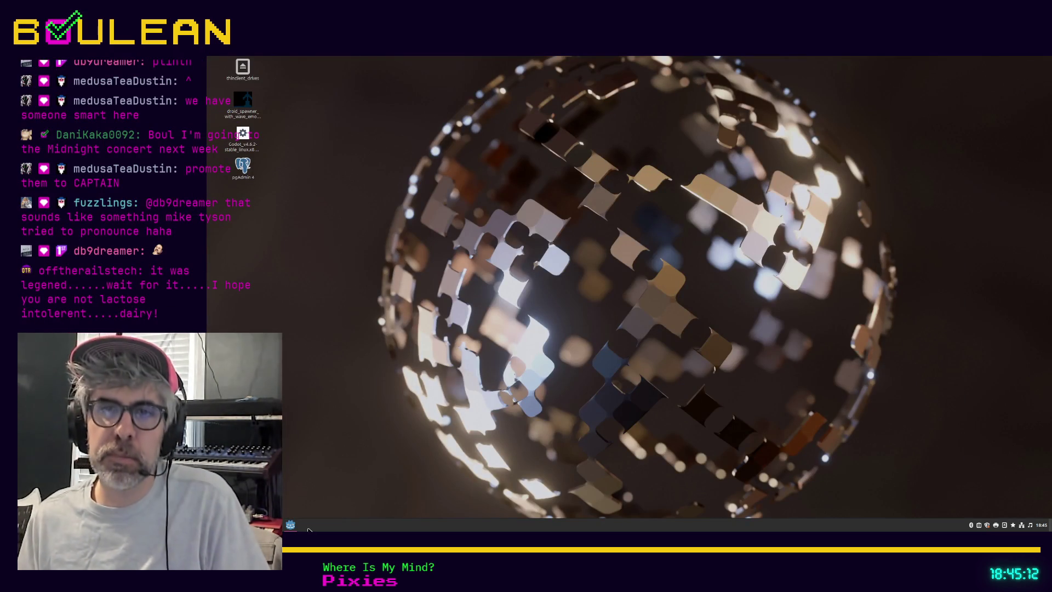
Step: Restore the Godot editor and place the cursor on line 24 of mole.gd
left_click(290, 526)
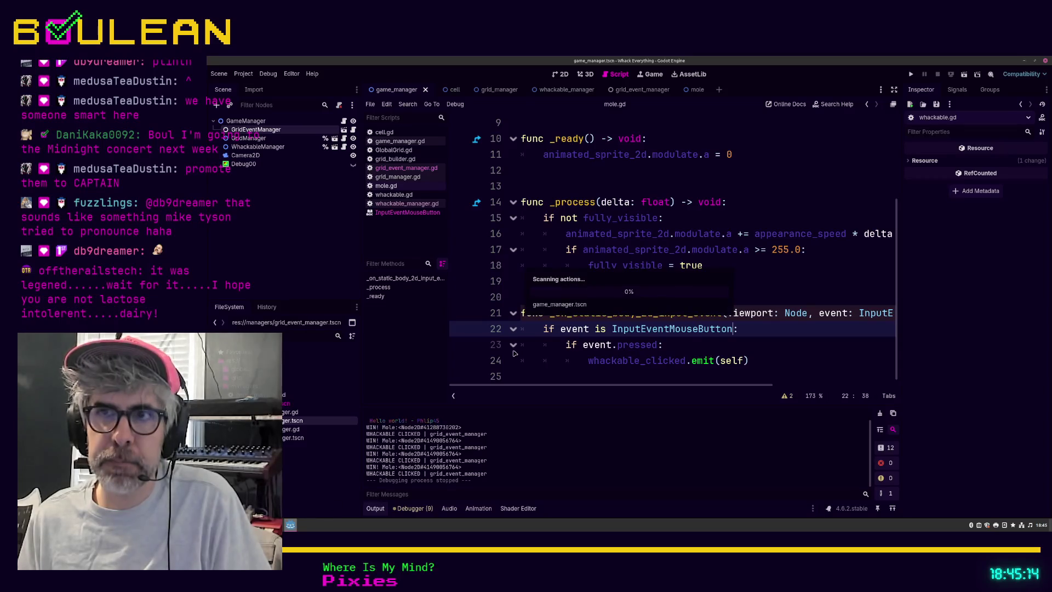
left_click(545, 360)
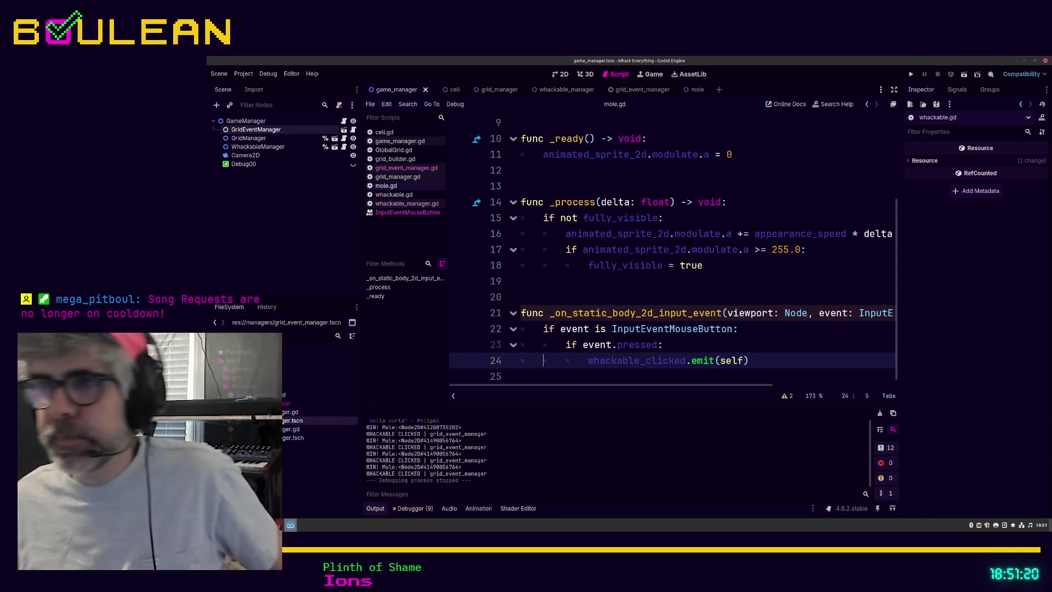
left_click(720, 371)
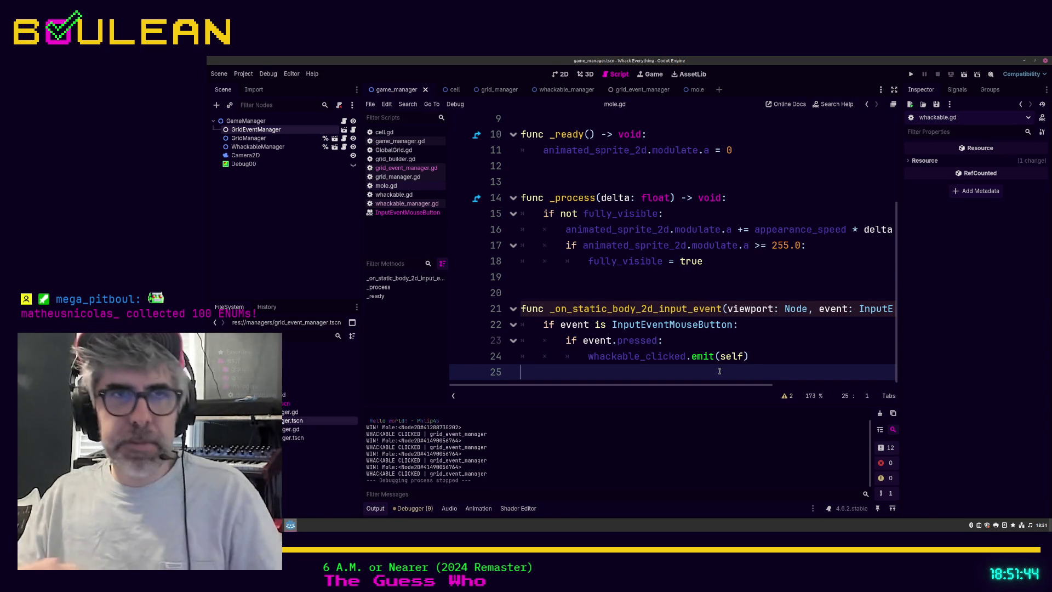
left_click(779, 344)
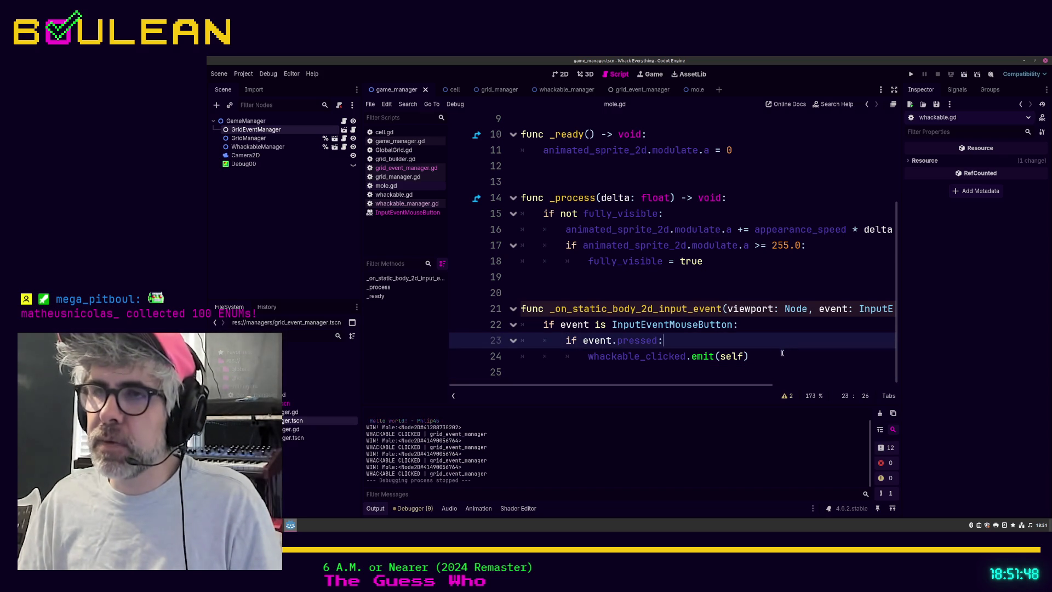
left_click(770, 359)
scroll(792, 330, "up", 1)
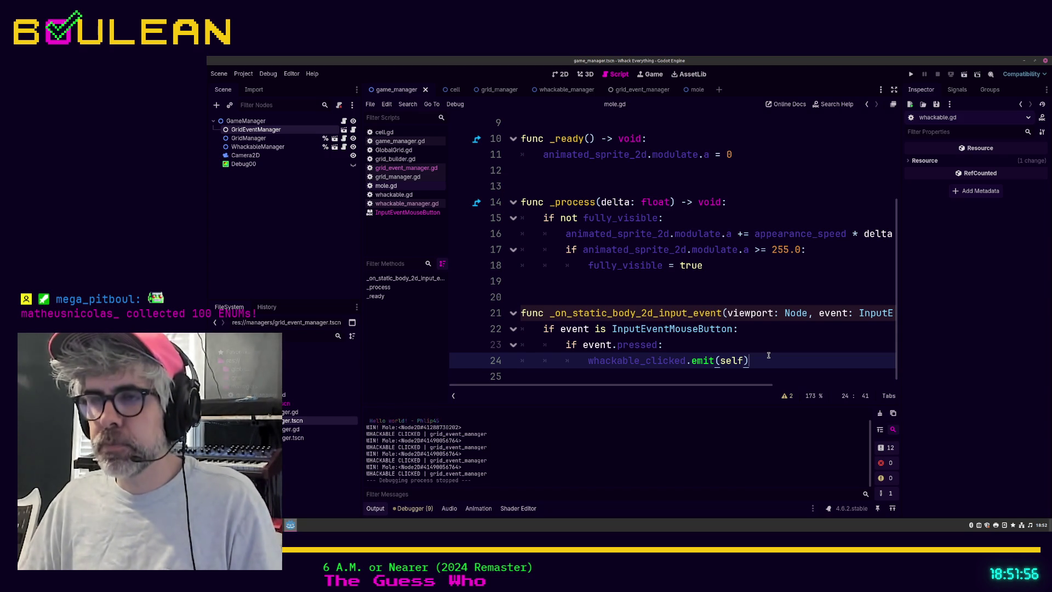
Step: Google 'flaming lips front man' in a new Firefox tab, then bring the Godot editor back
left_click(1023, 61)
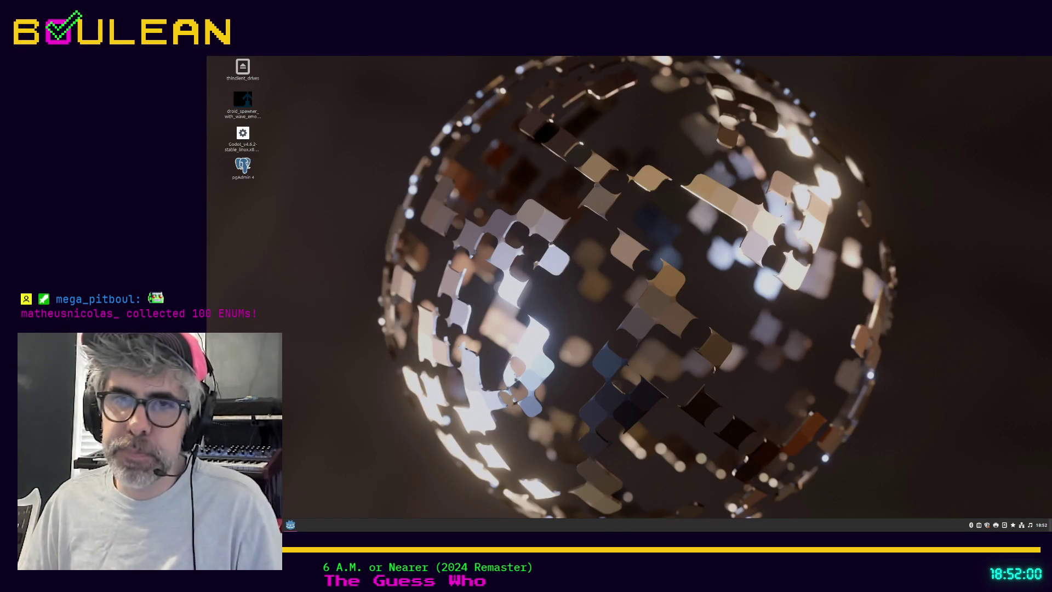
key("alt+Tab")
key("ctrl+t")
type("f")
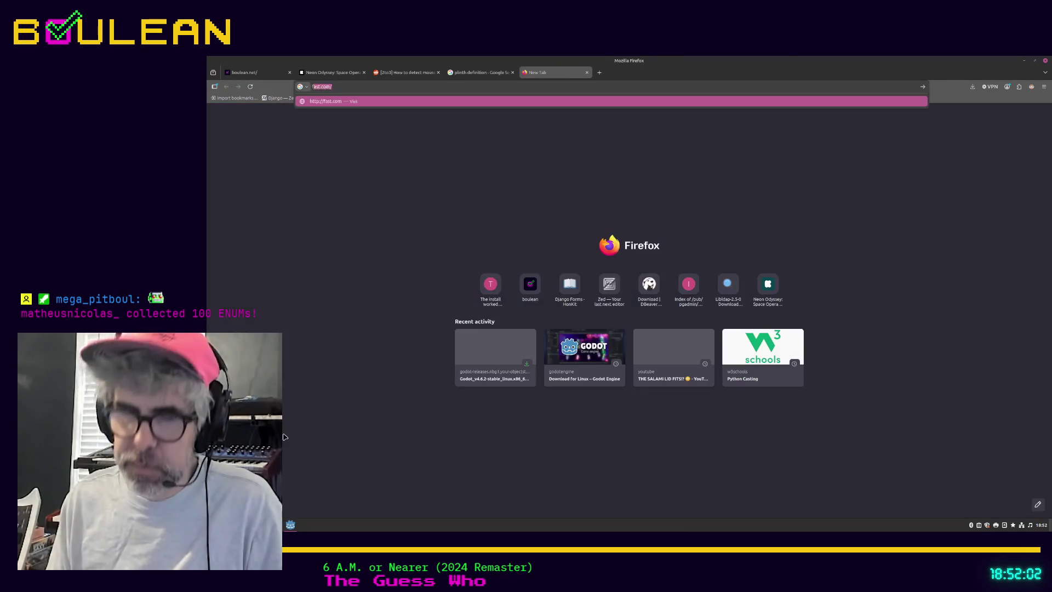
type("laming lips front man")
key("Return")
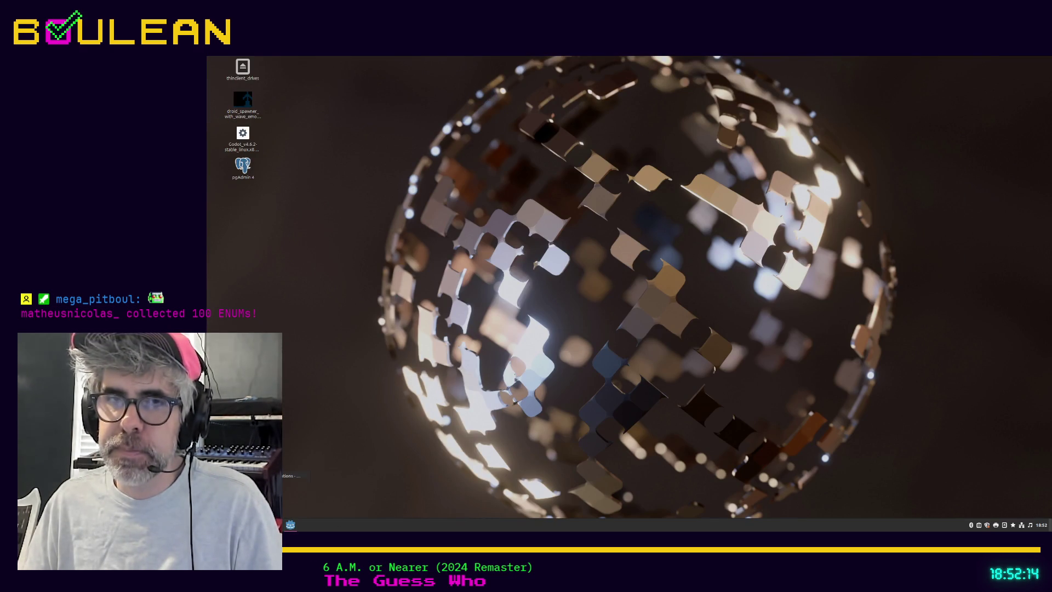
left_click(291, 525)
Step: Below the input handler, add comments 'Something is clicked' and '## Removed from the grid'
left_click(587, 362)
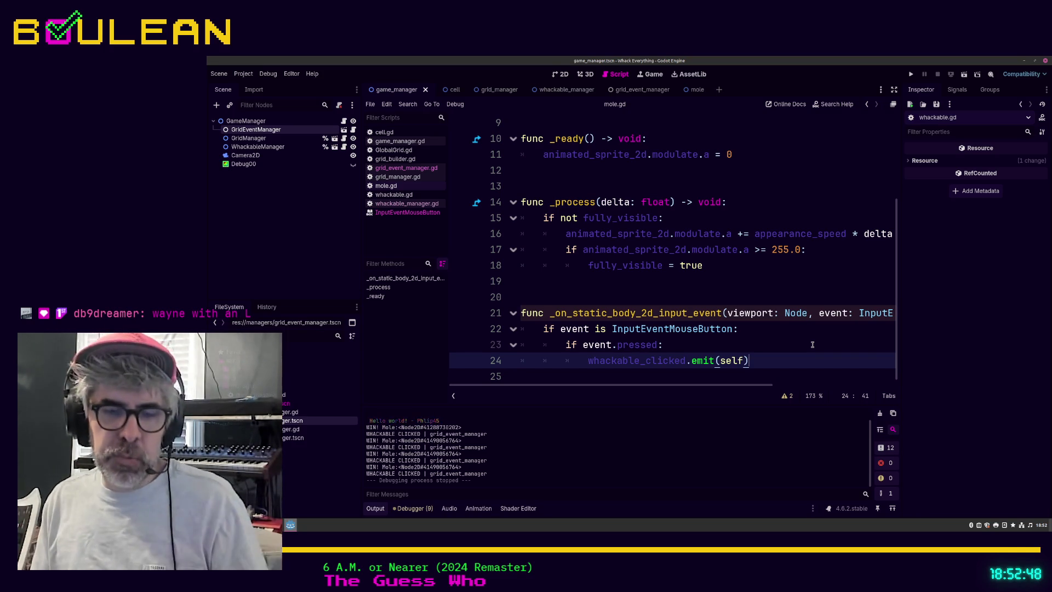
key("Return")
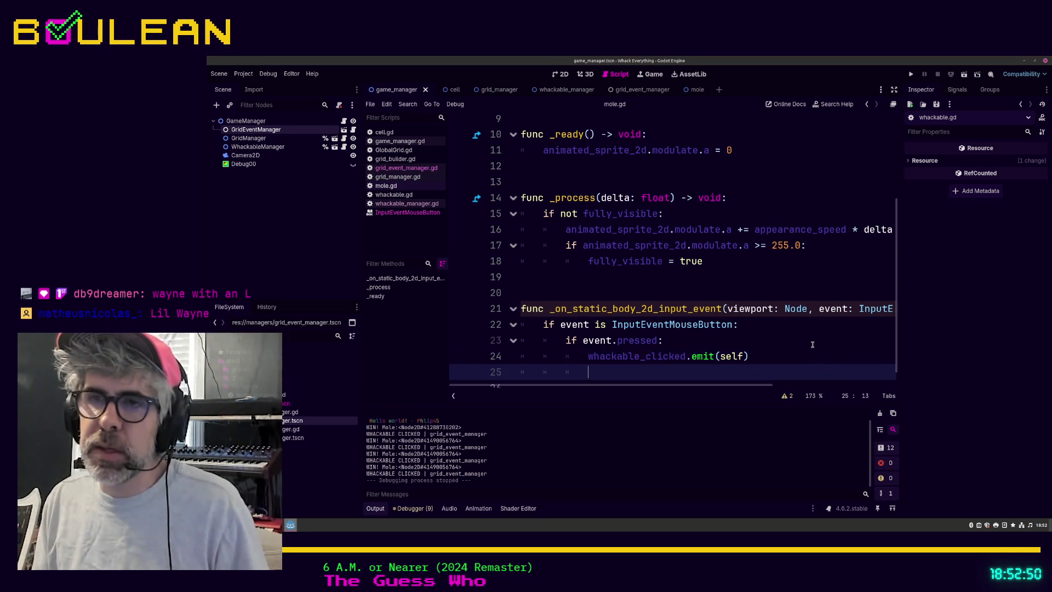
key("Return")
key("BackSpace")
key("BackSpace")
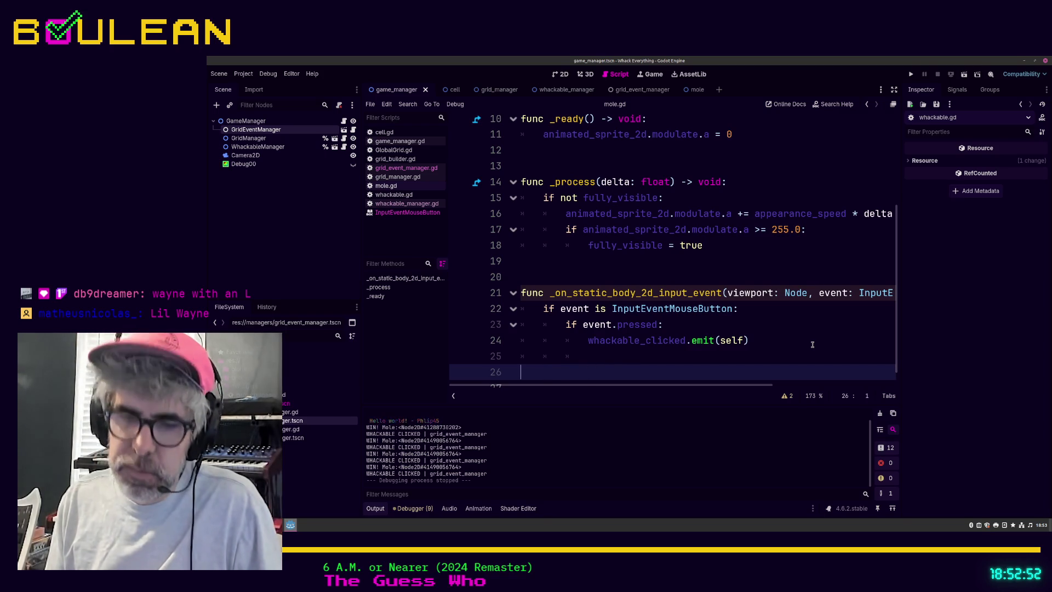
type("Something is clicked")
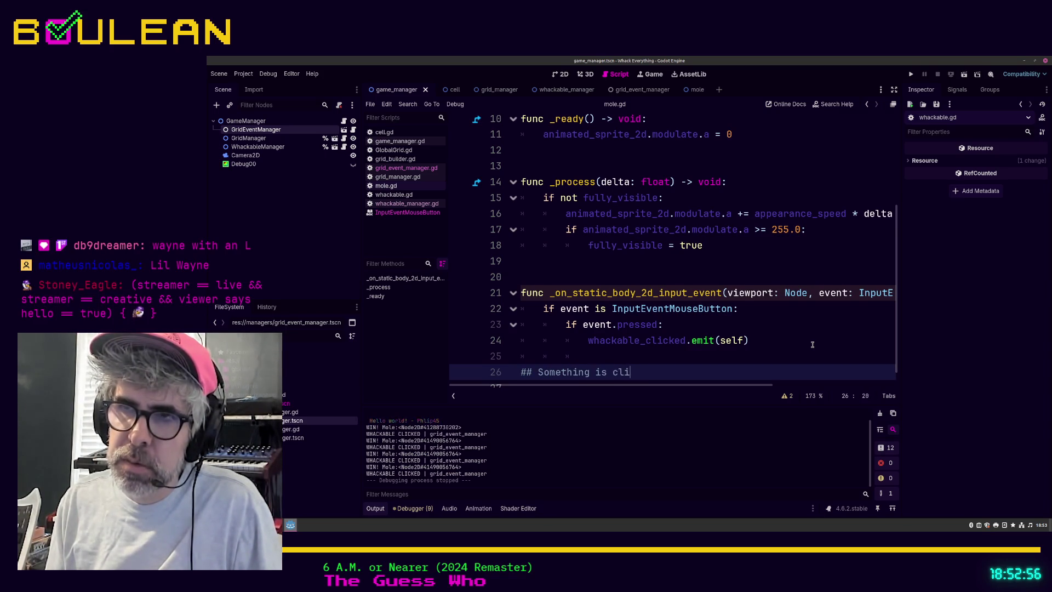
key("Return")
type("## Removed from the g")
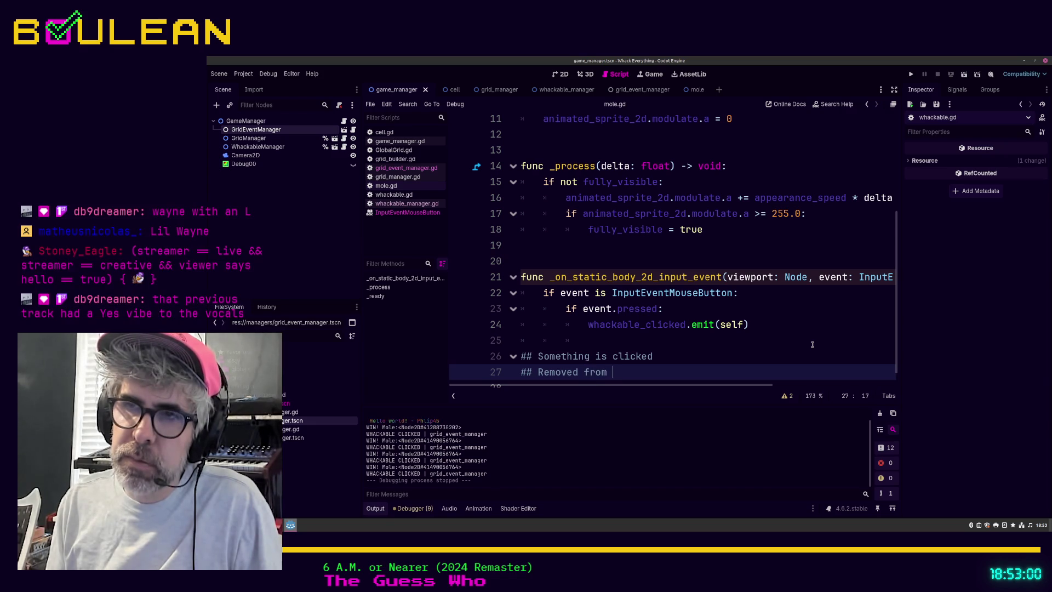
type("rid")
Step: Add comments that the cell should be set to available and the mole removed from game via queue.free()
key("Return")
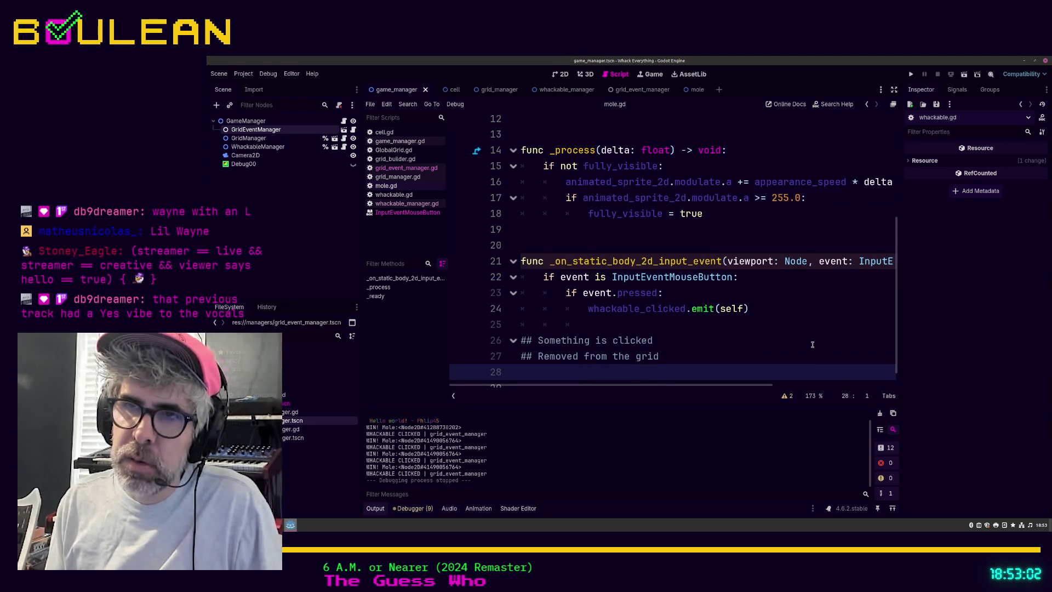
type("#### R")
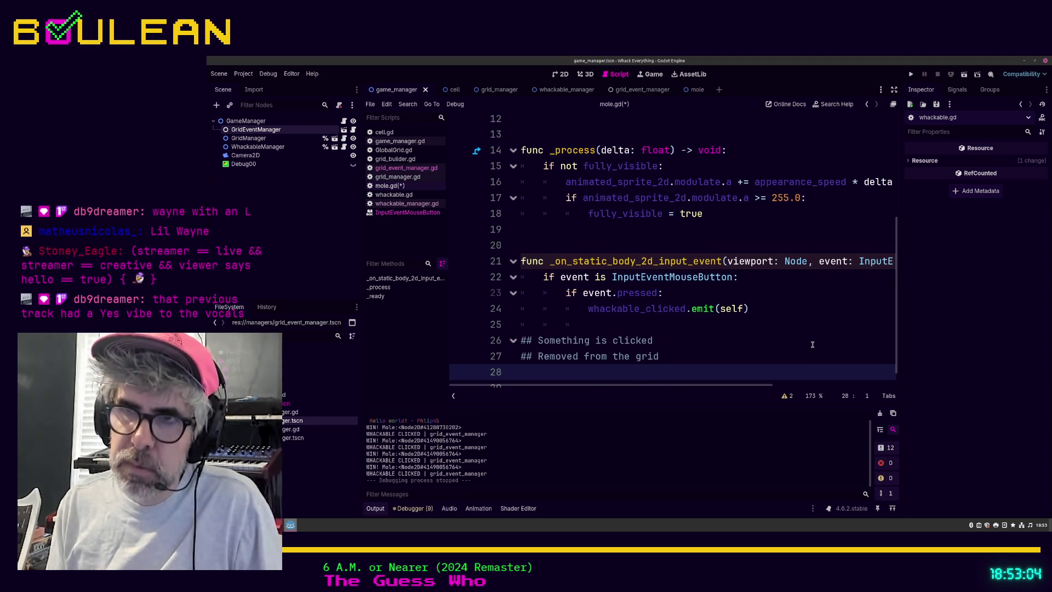
type("emove")
key("BackSpace")
key("BackSpace")
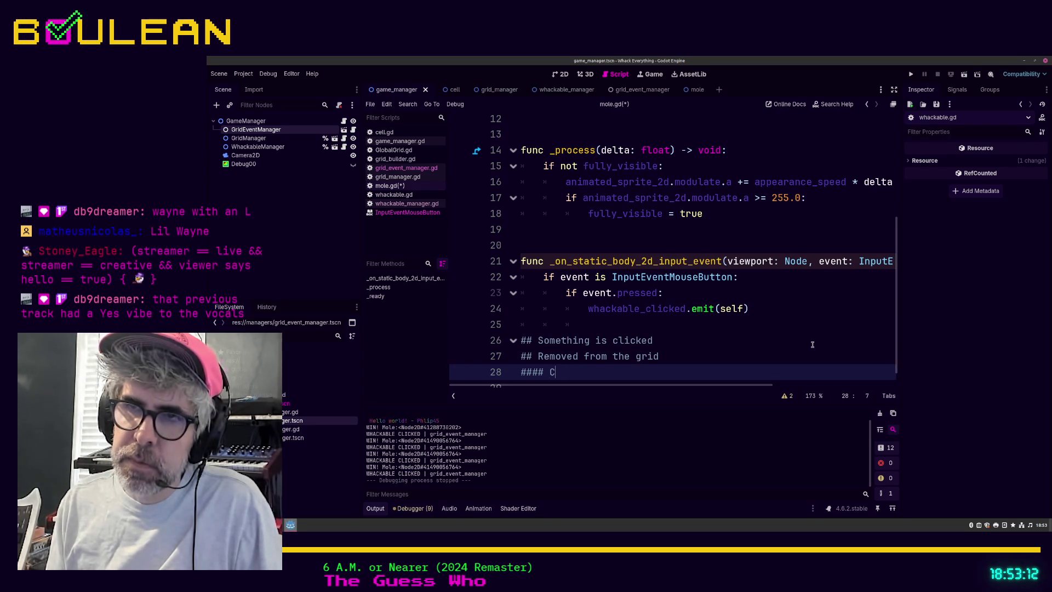
type("should be set to available")
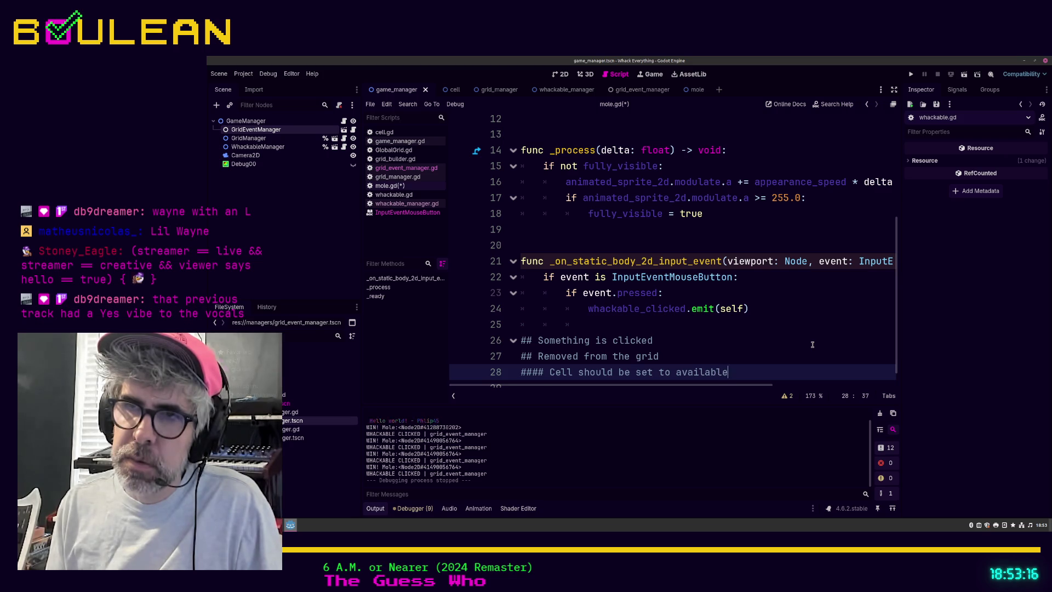
key("Return")
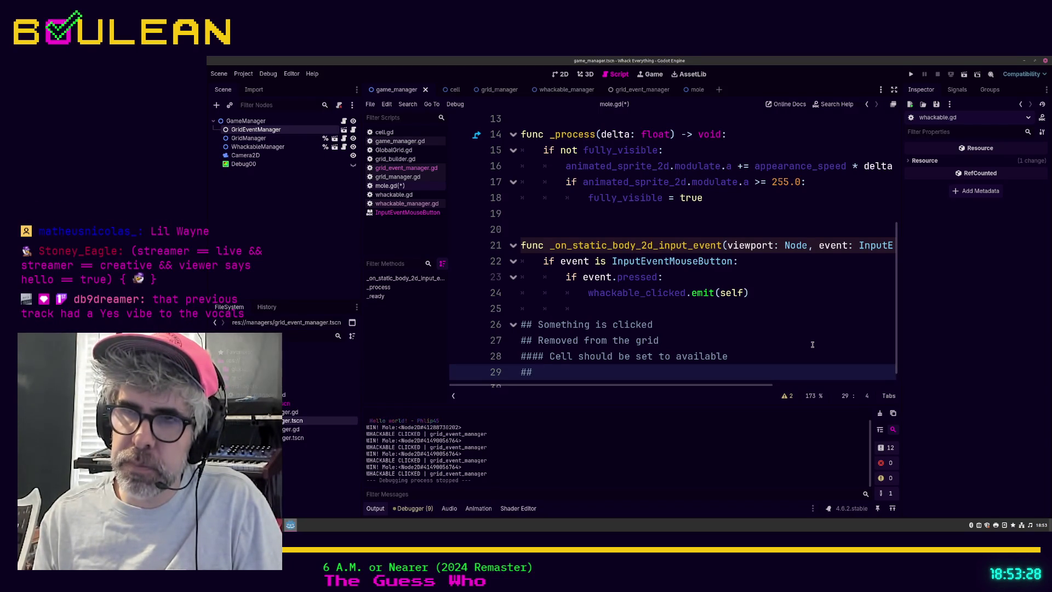
type("Removed from game (")
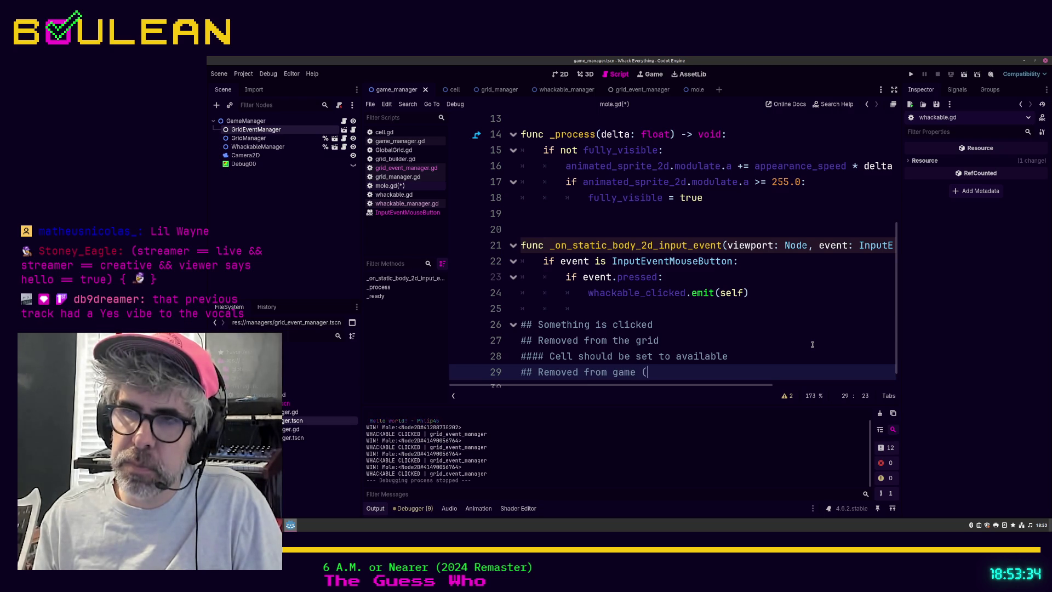
type("ree()")
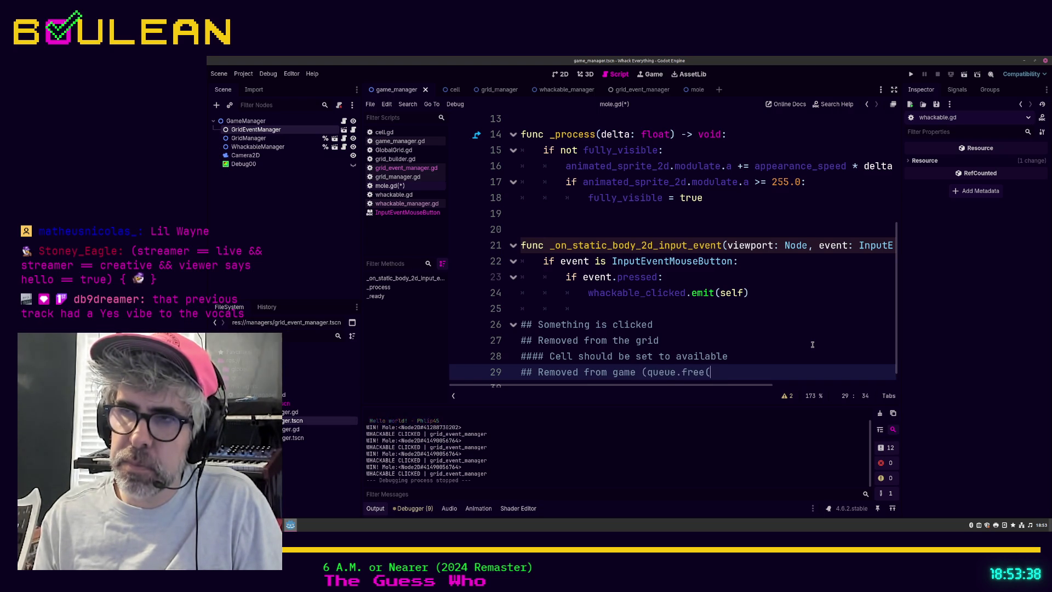
type(")")
key("Return")
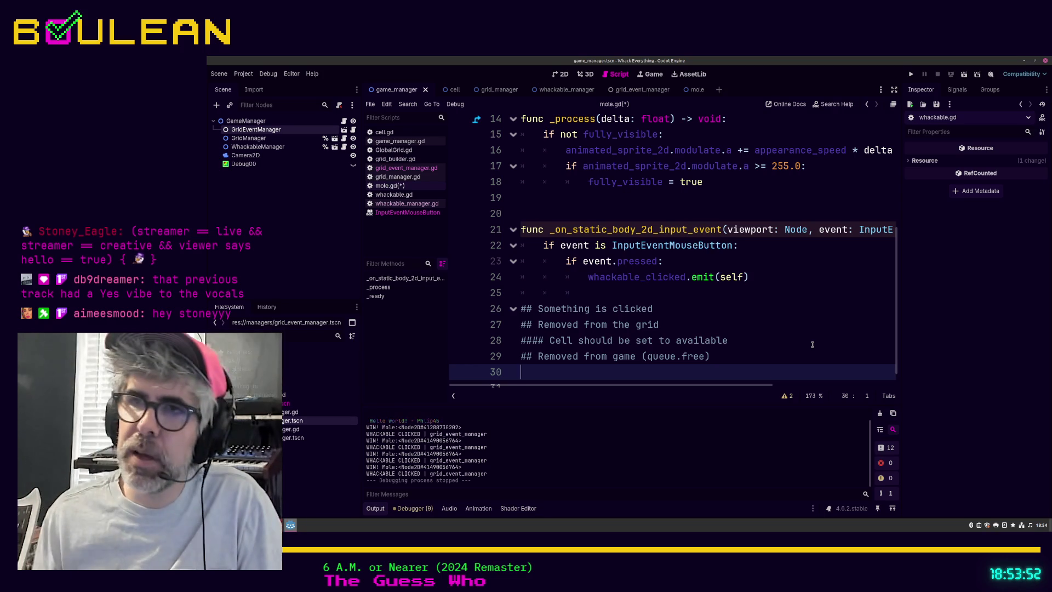
key("Up")
Step: Insert the comment '## Checked out from GridEventManager' just above the queue.free note
key("Return")
key("Up")
type("$$")
key("BackSpace")
key("BackSpace")
type("## Checke")
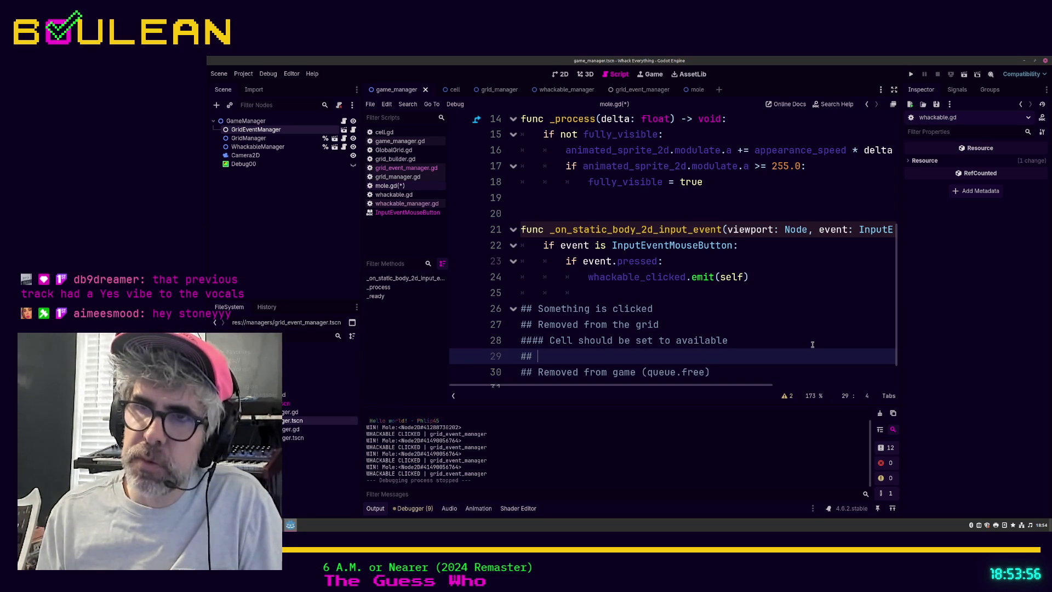
type("d out")
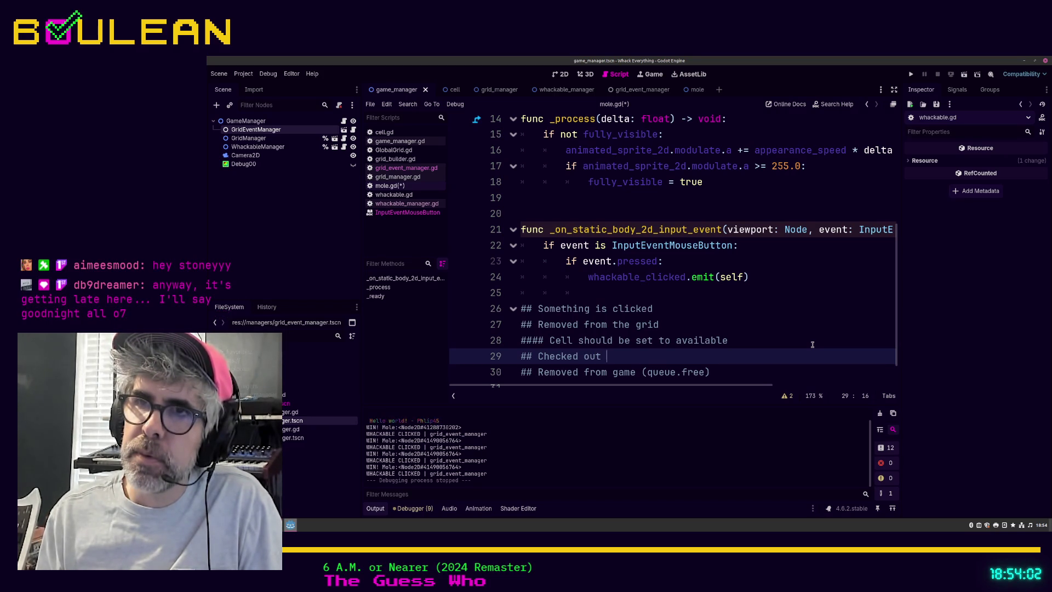
type("rom ")
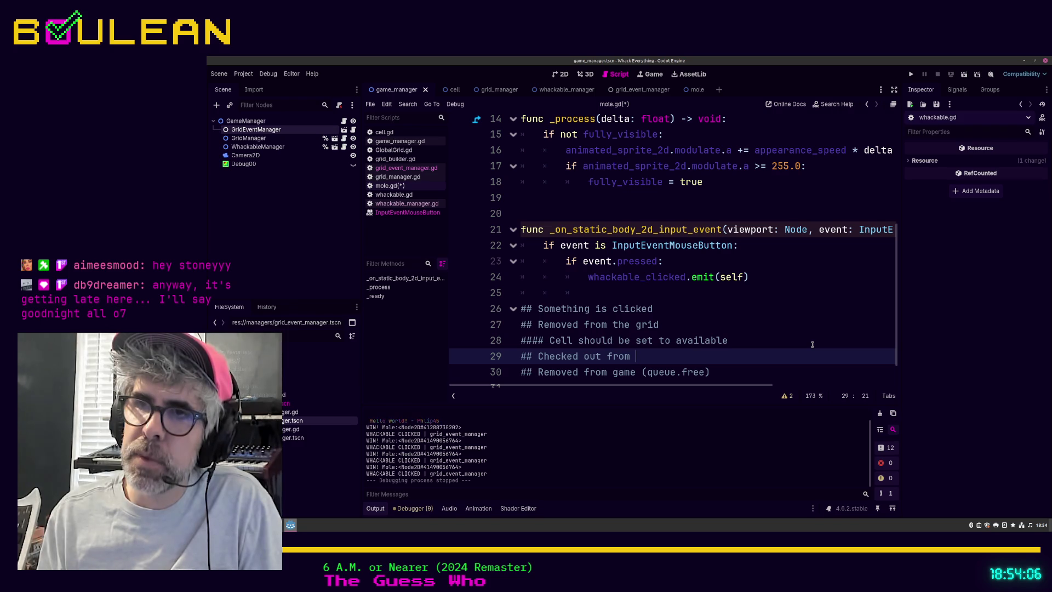
type("grid_eve")
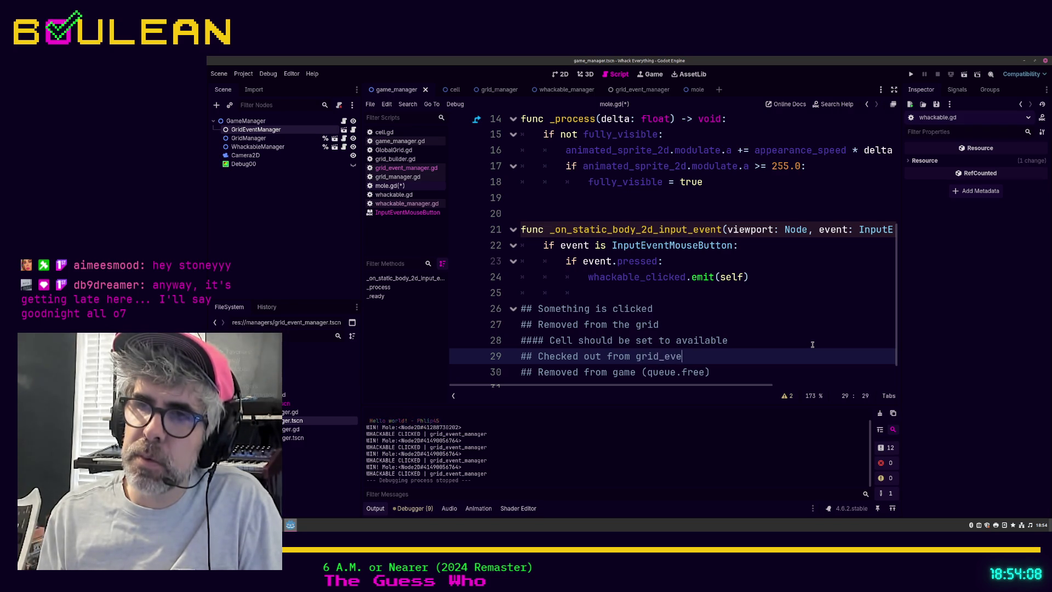
key("BackSpace")
key("BackSpace")
key("BackSpace")
type("GridEventManager")
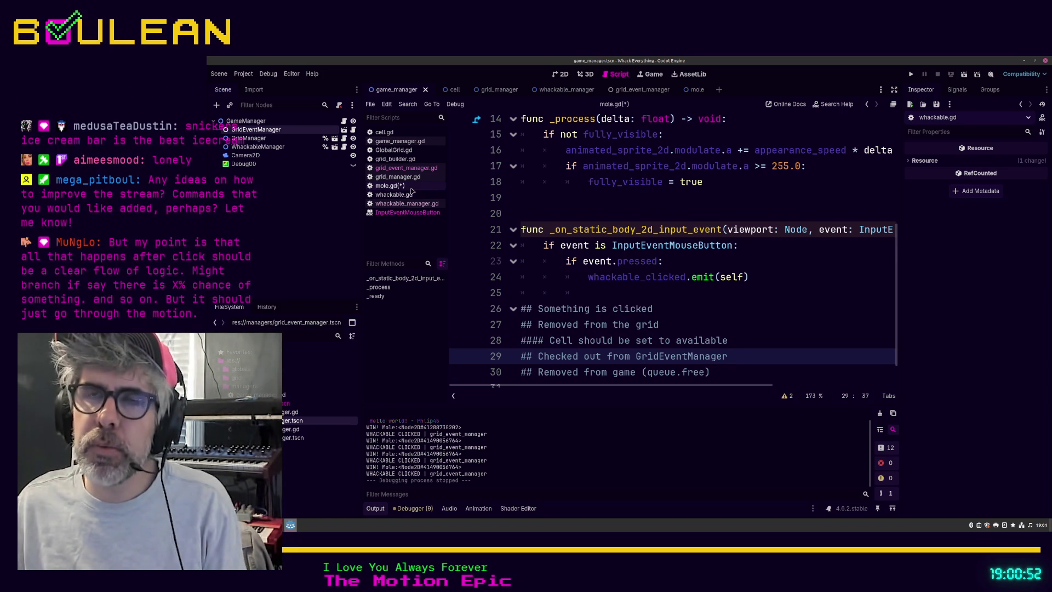
Step: Place the cursor on the empty line after the whackable_clicked emit call
left_click(545, 291)
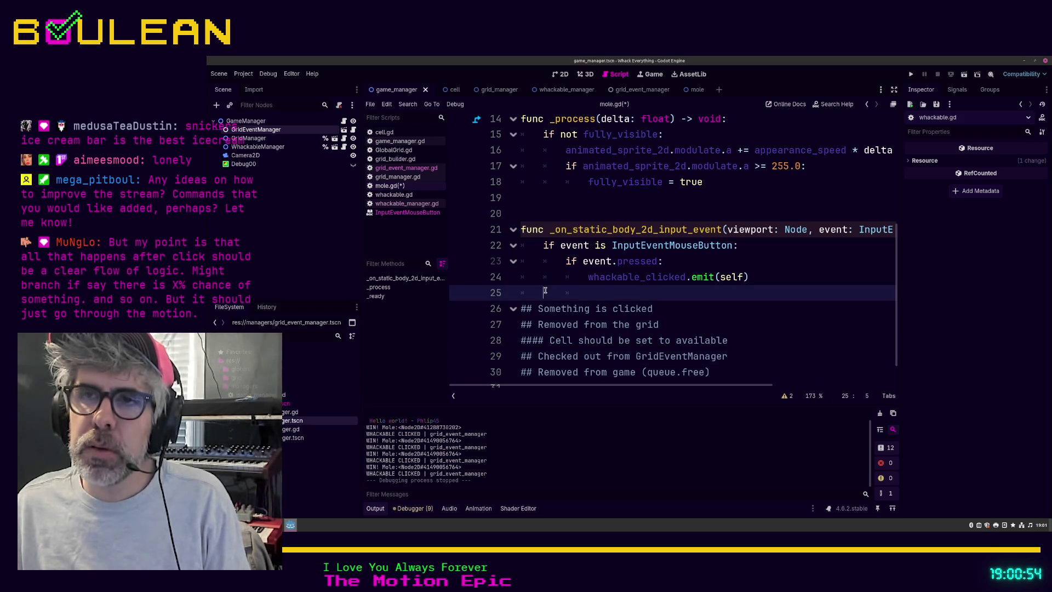
Step: Save mole.gd and switch to grid_event_manager.gd for editing
key("ctrl+s")
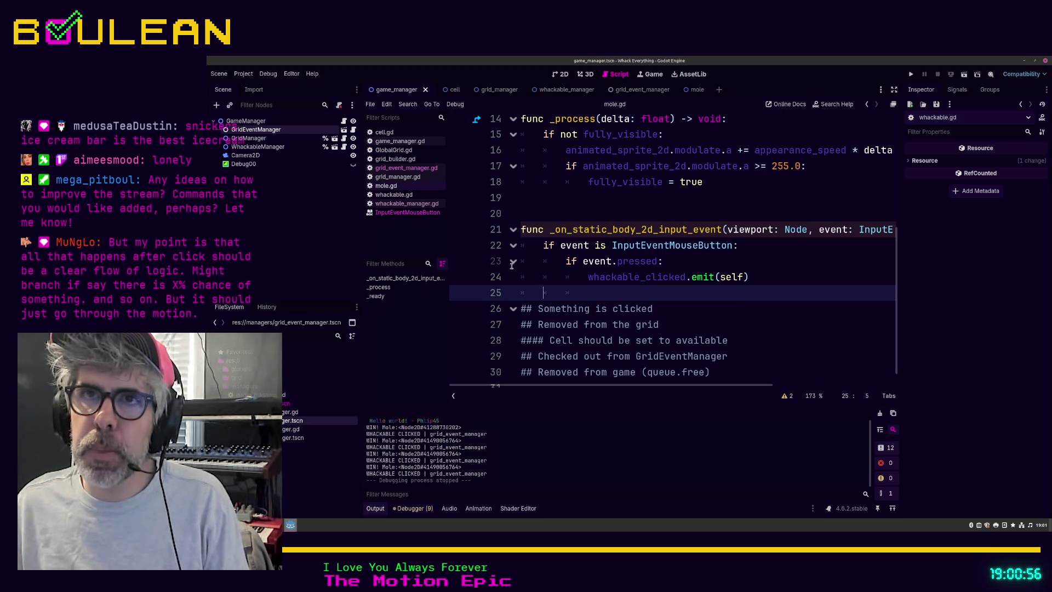
left_click(407, 169)
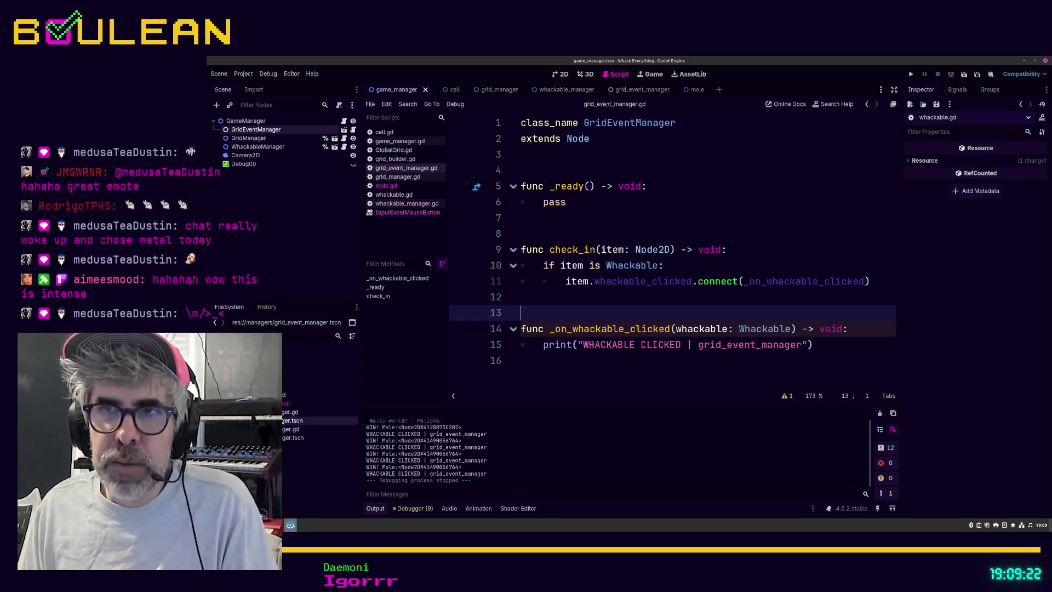
left_click(554, 302)
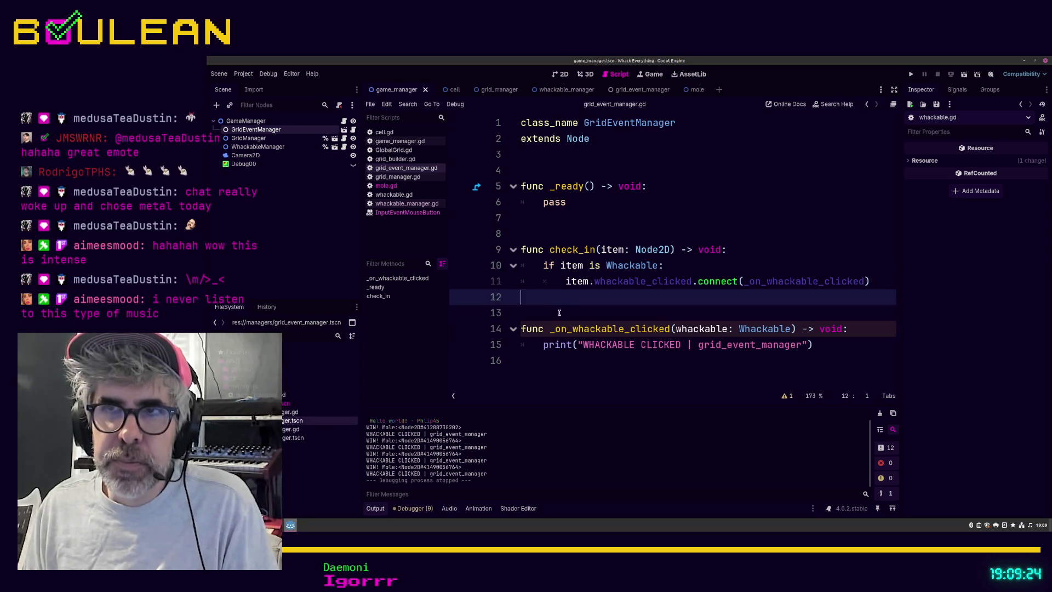
left_click(560, 312)
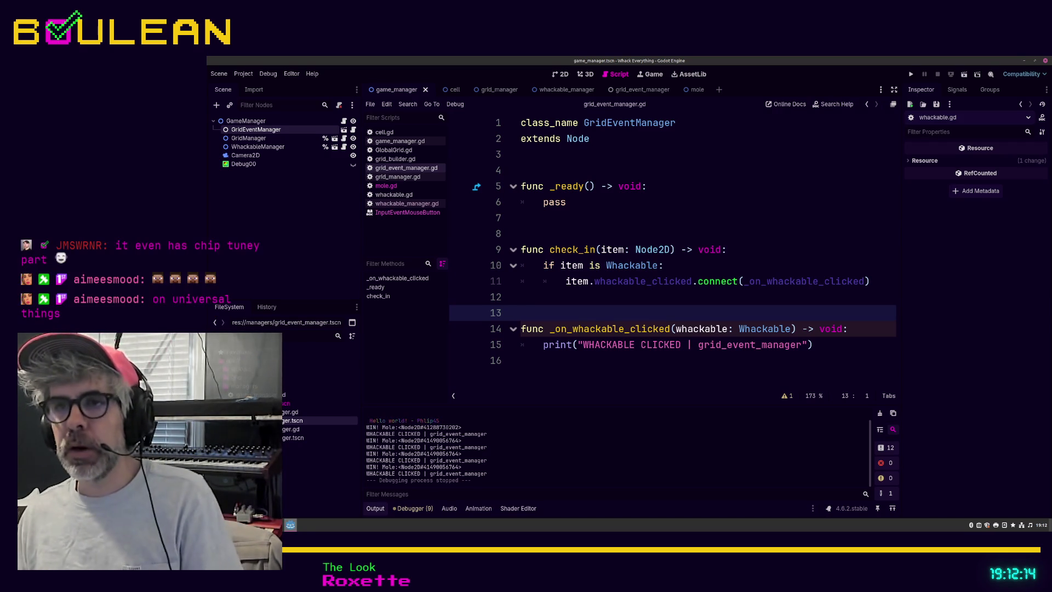
left_click(598, 351)
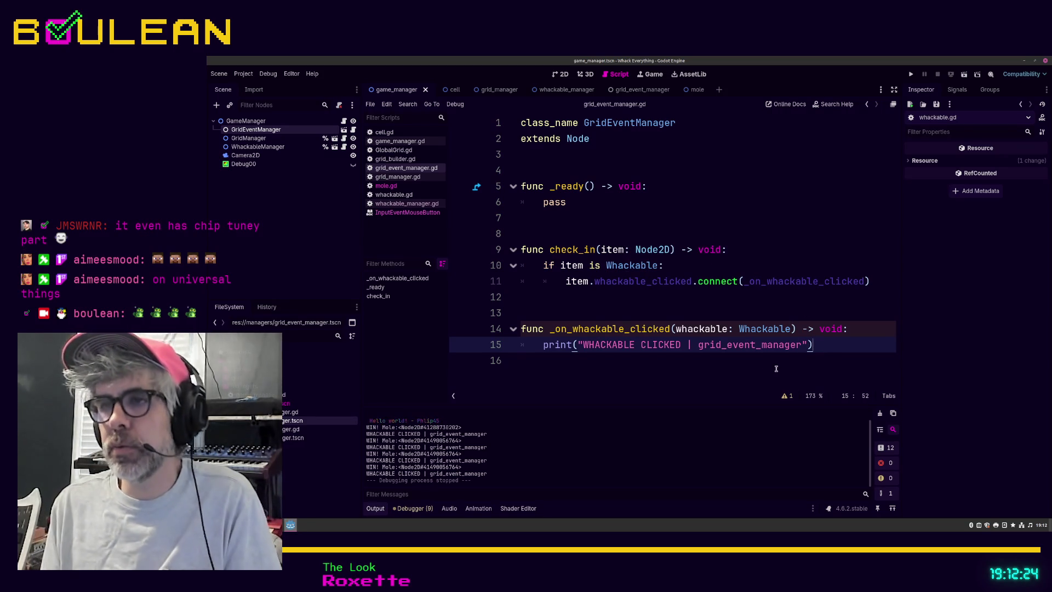
Step: Start a new 'whac' line below the print, then switch to mole.gd scrolled to the top
key("Return")
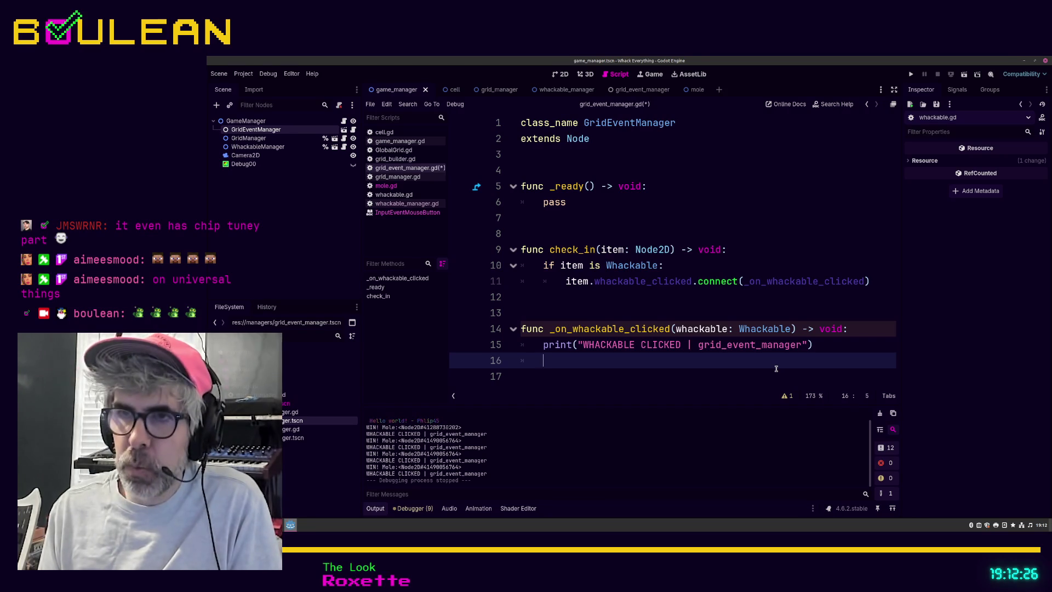
type("whac")
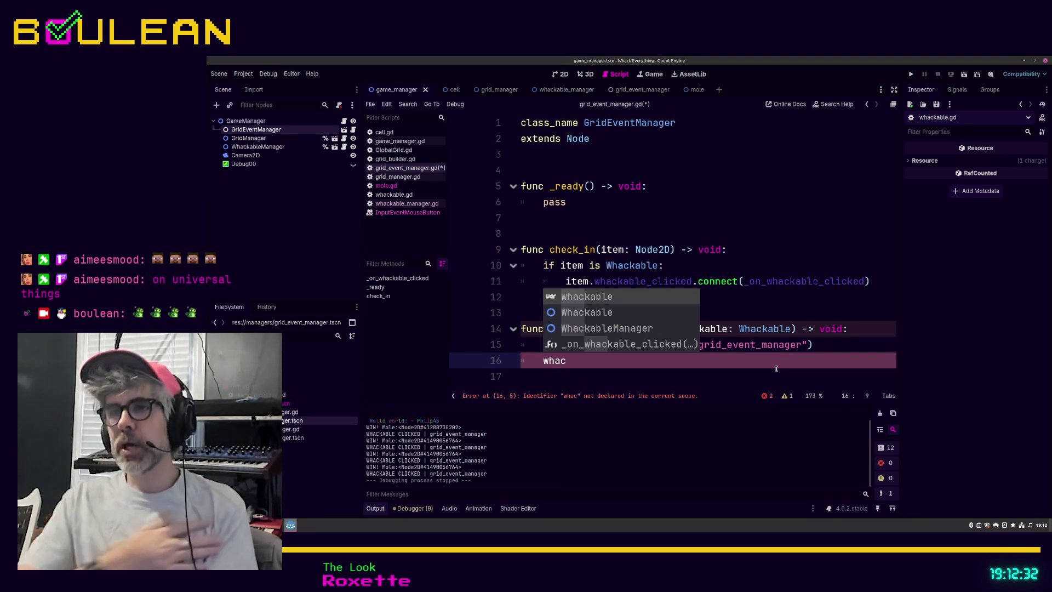
left_click(386, 185)
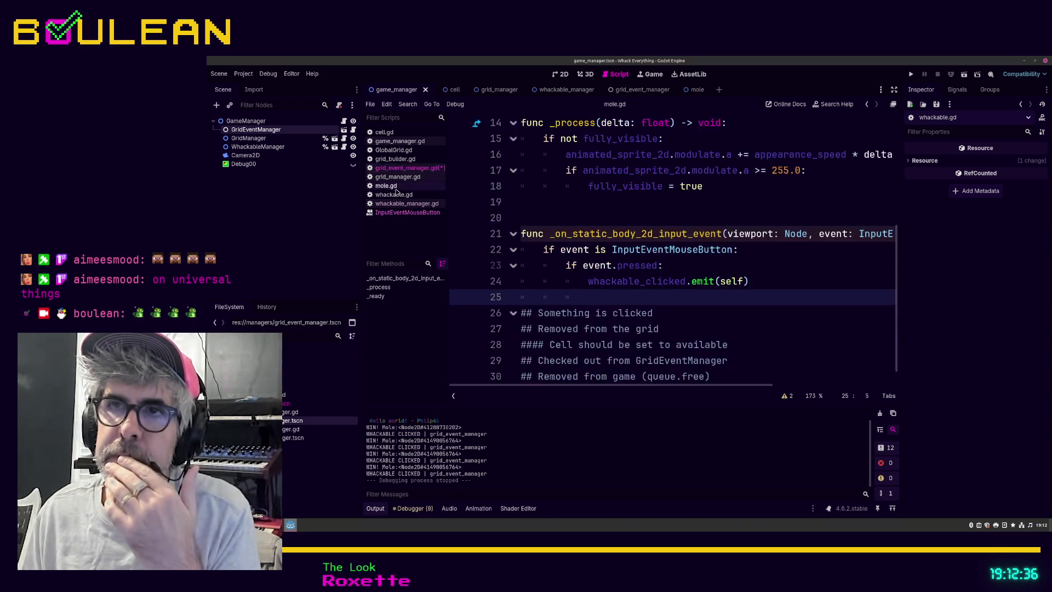
scroll(575, 222, "up", 5)
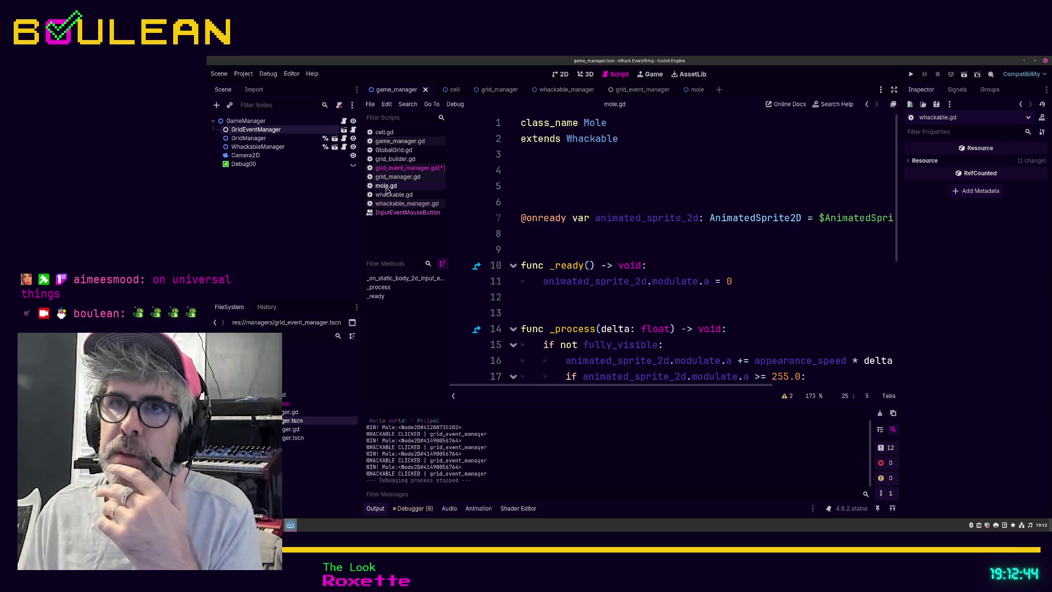
Step: Add 'var is_clickable: bool = true' to whackable.gd and save it
left_click(410, 195)
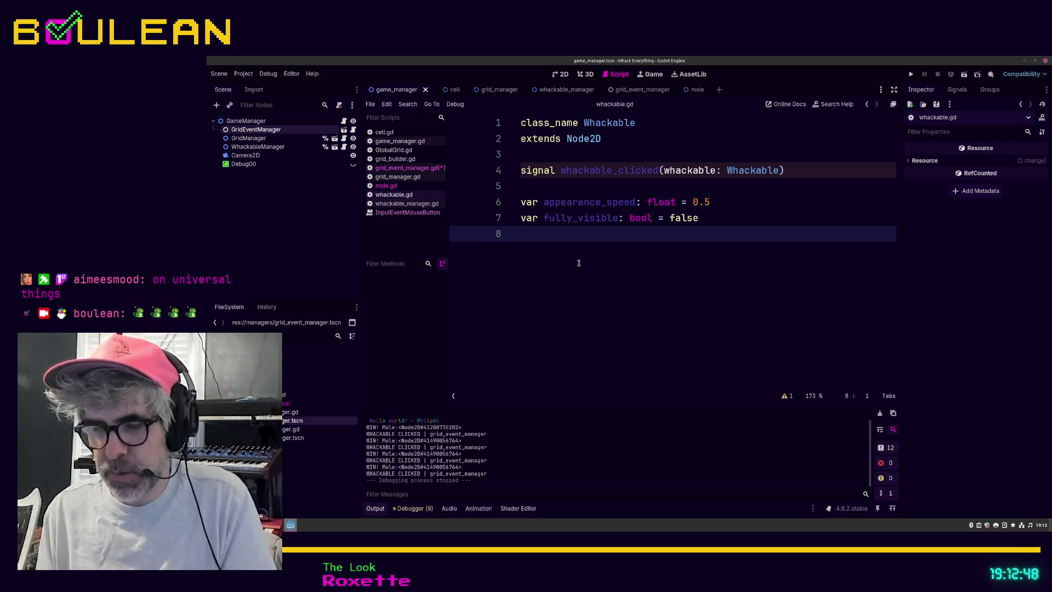
type("var is_clickable: bo")
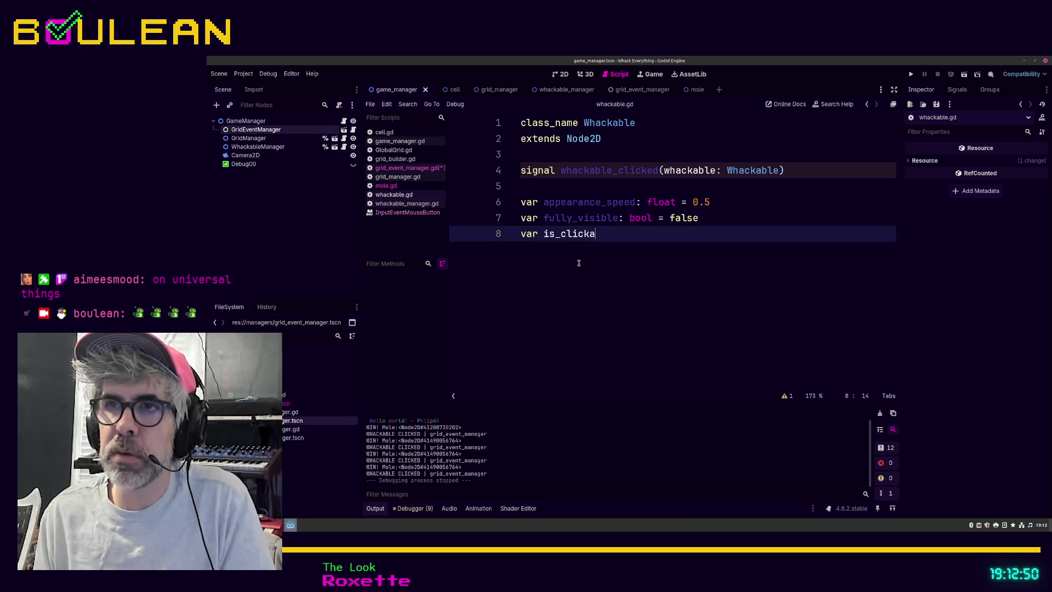
type("ol = true")
key("ctrl+s")
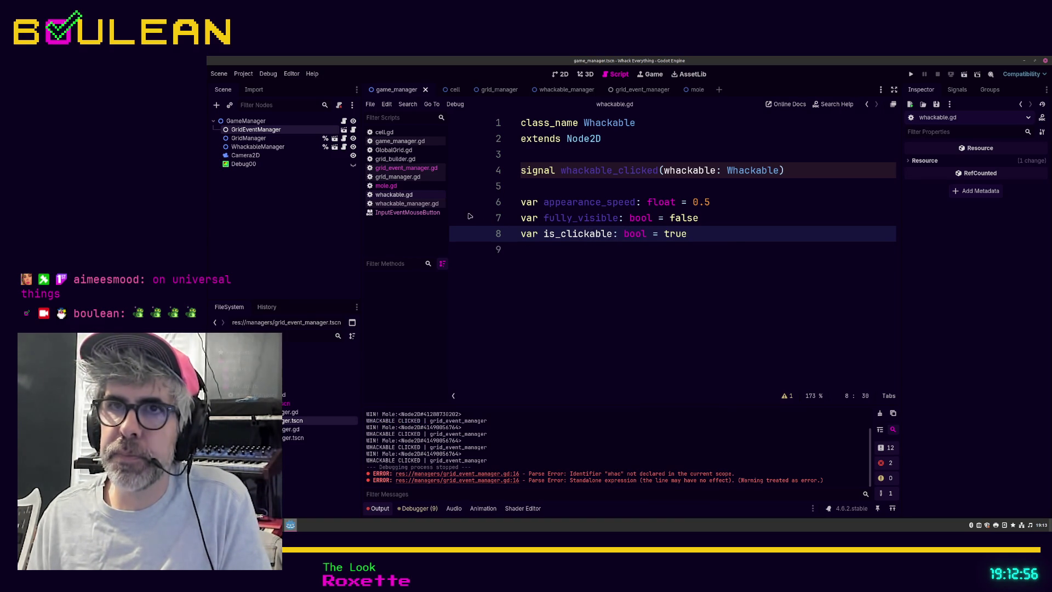
Step: In mole.gd, insert an 'if is_clickable:' condition above the mouse-button check
left_click(404, 187)
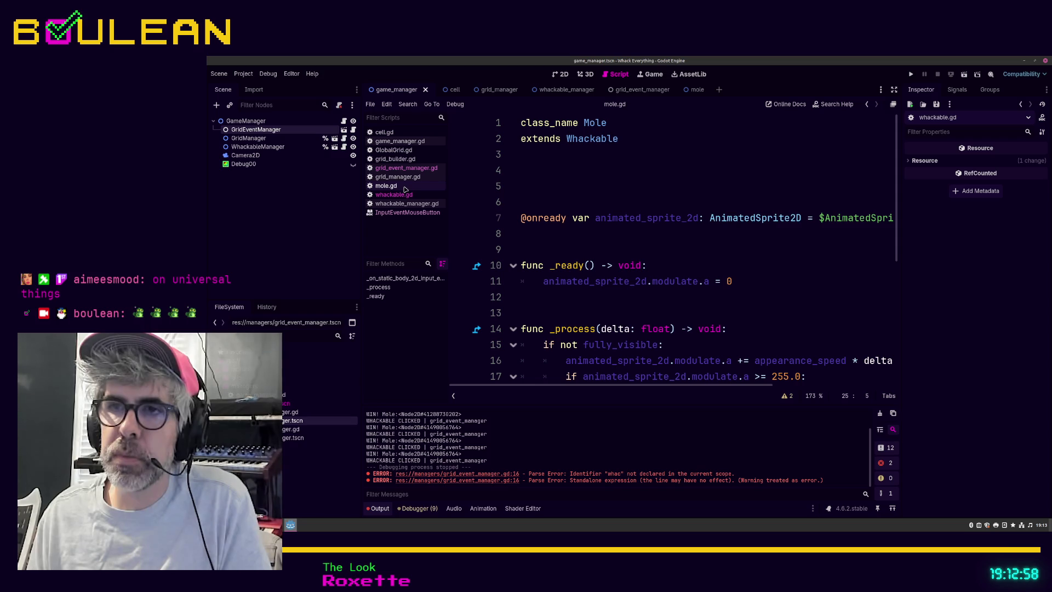
scroll(599, 247, "down", 1)
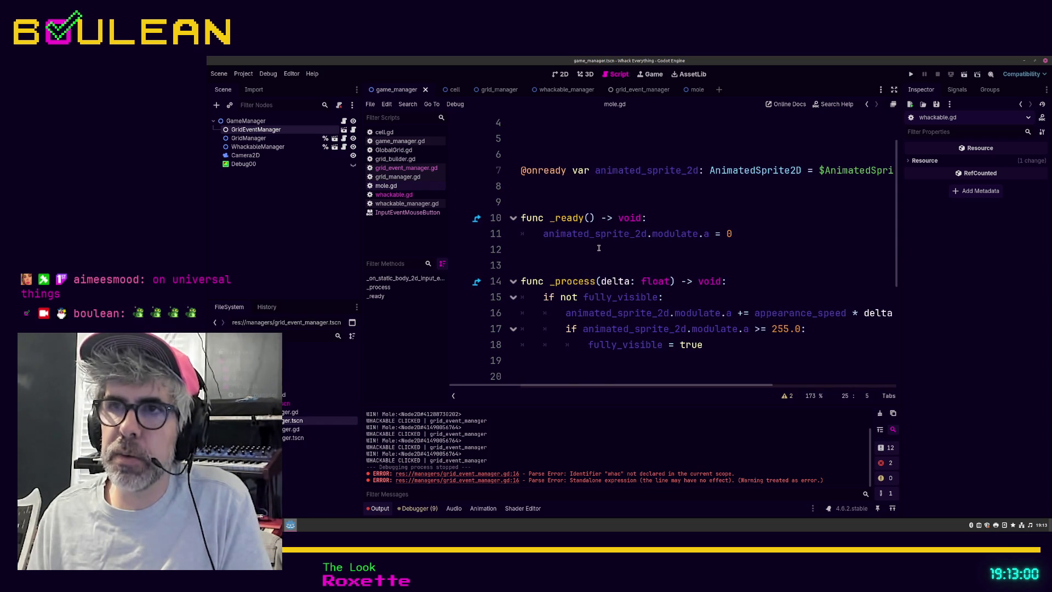
scroll(632, 248, "down", 1)
scroll(632, 248, "down", 2)
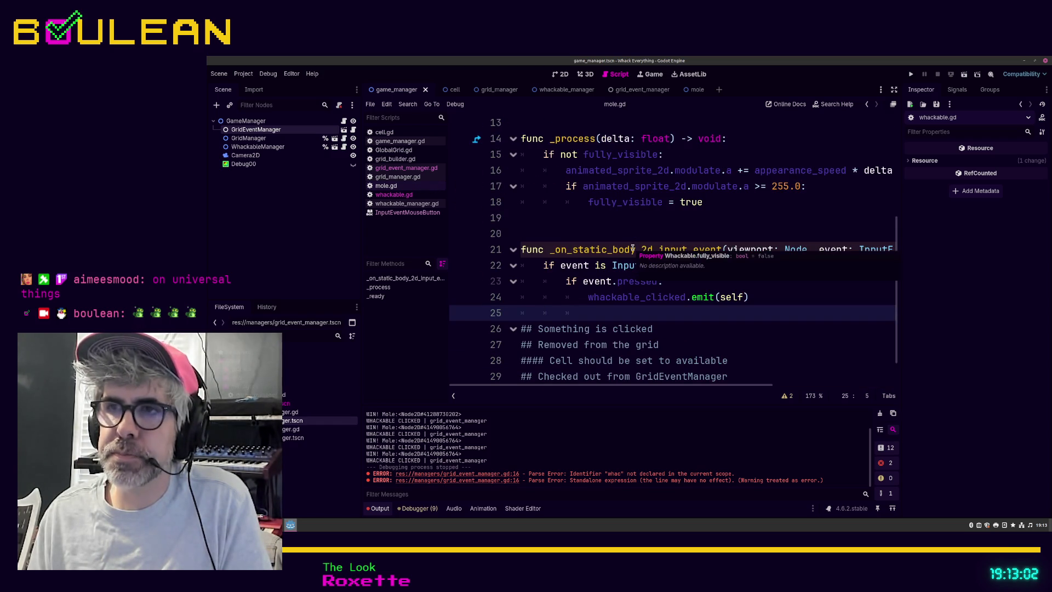
left_click(694, 287)
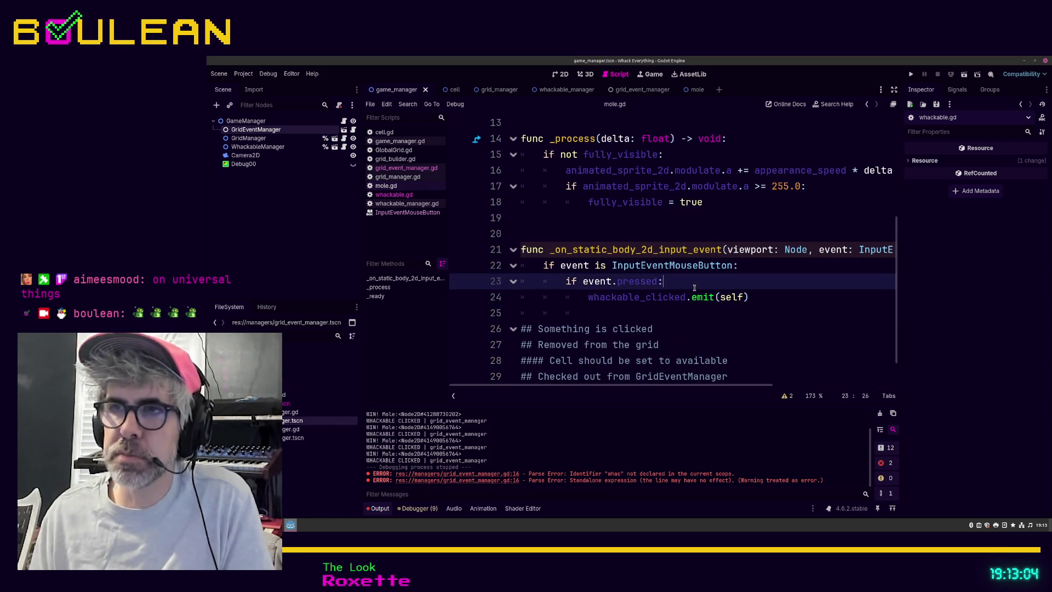
key("Up")
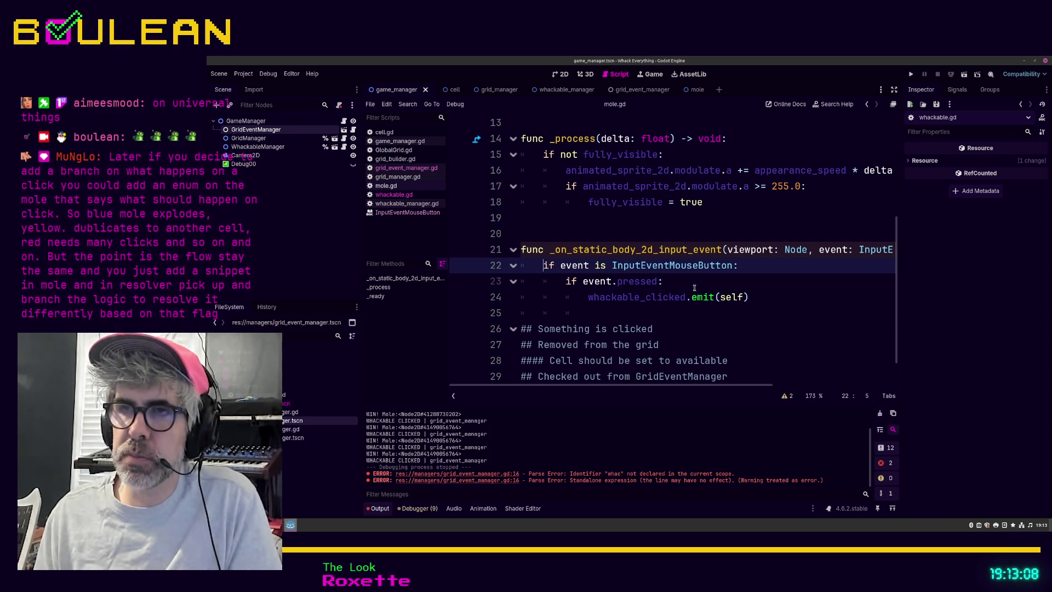
key("Return")
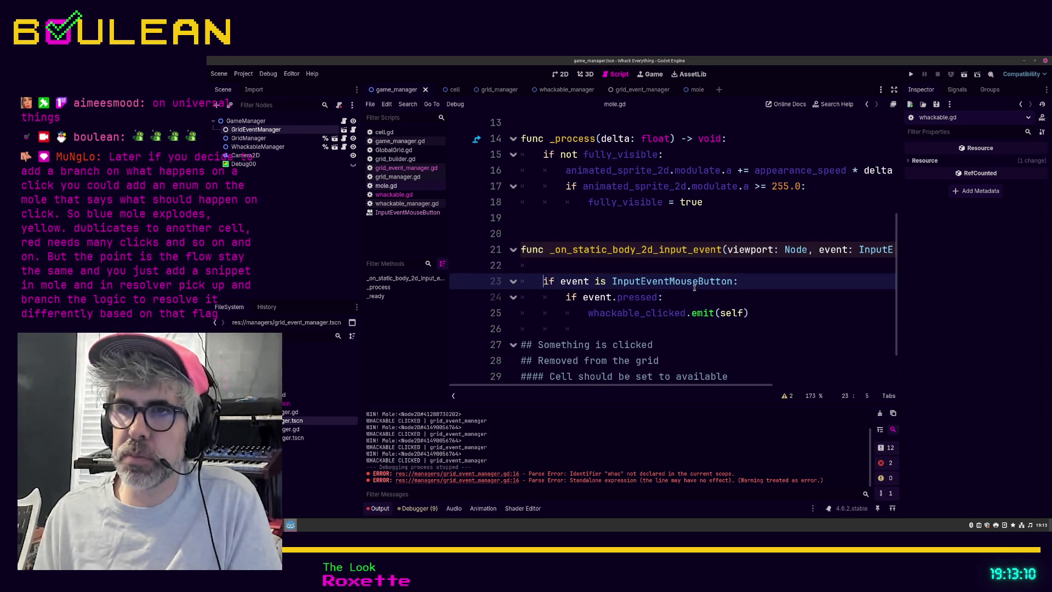
key("Up")
type("if is_")
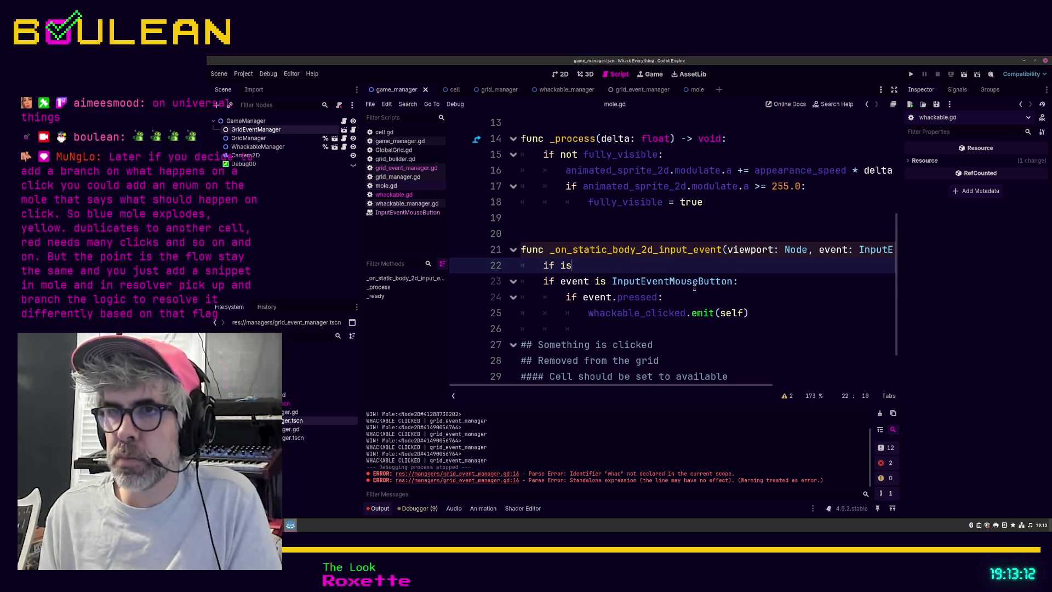
key("Return")
type(":")
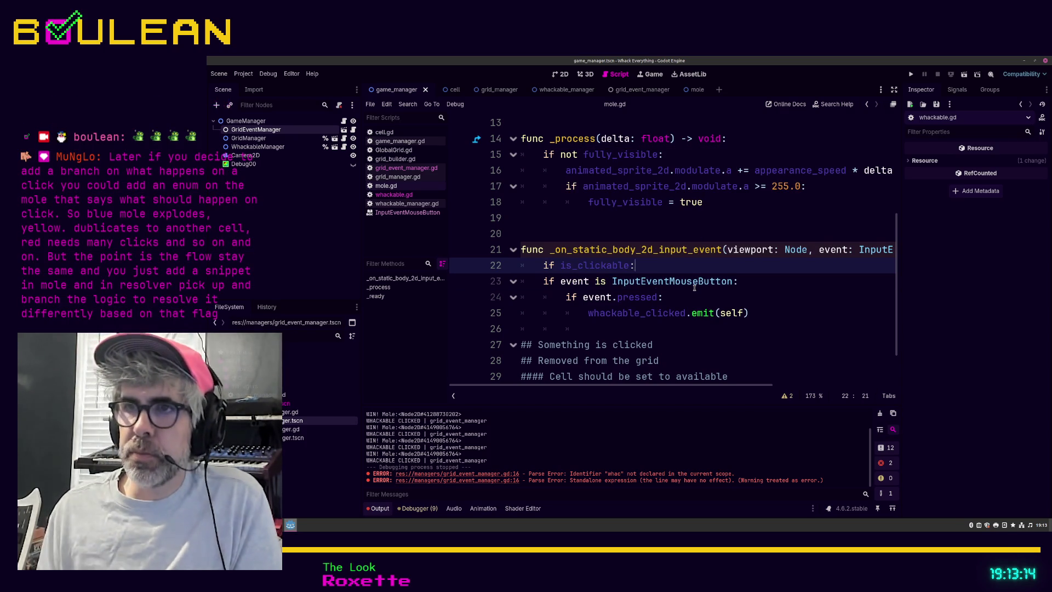
Step: Indent the click-handling block under the is_clickable check and save mole.gd
left_click_drag(696, 313, 485, 287)
left_click(778, 313, "shift")
key("Tab")
left_click(778, 313)
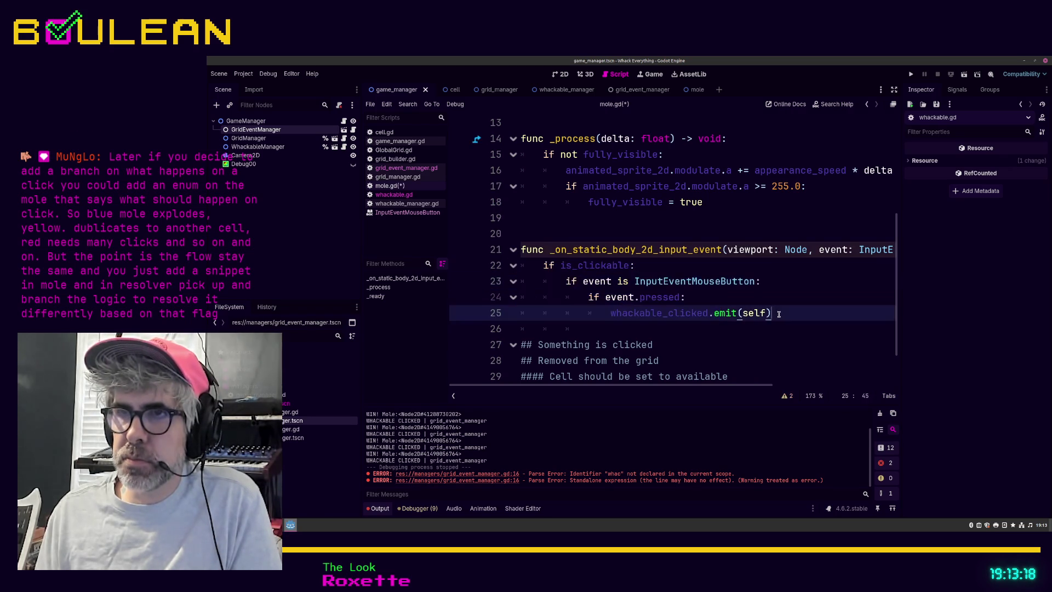
key("ctrl+s")
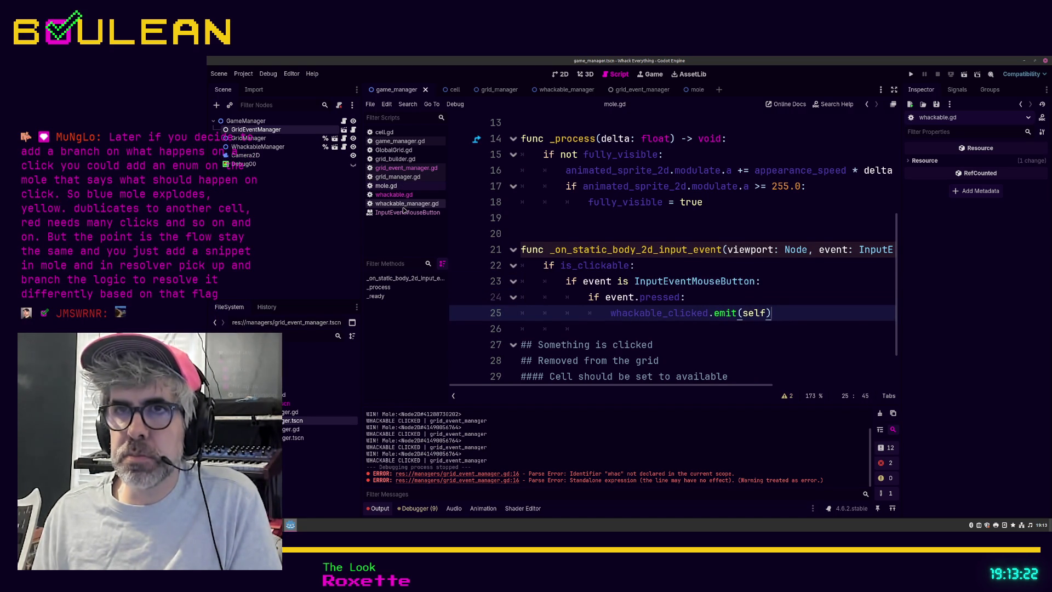
Step: Return to grid_event_manager.gd in the script editor
left_click(403, 207)
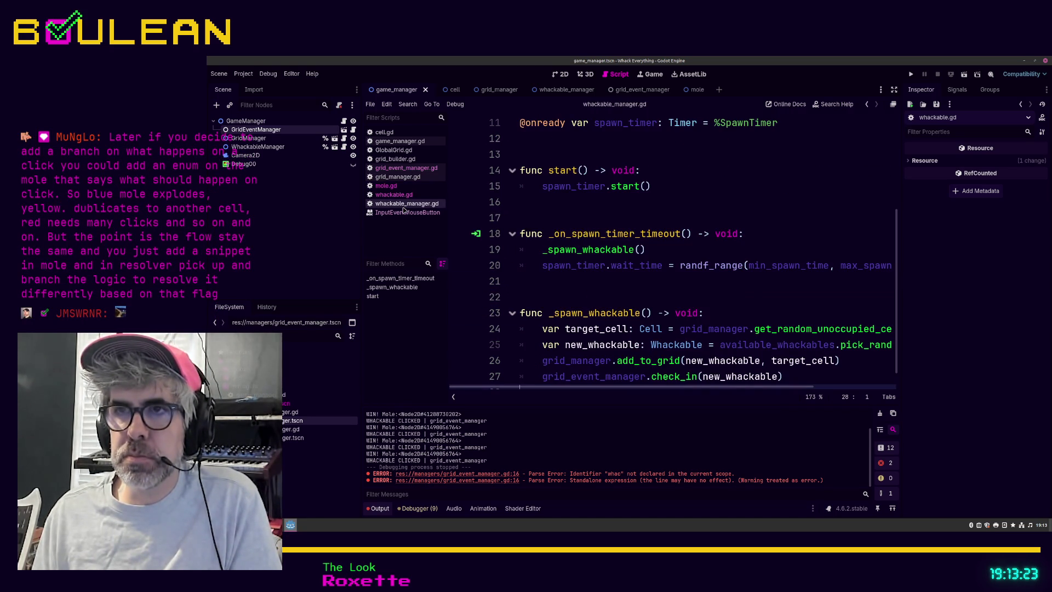
left_click(406, 168)
left_click(570, 359)
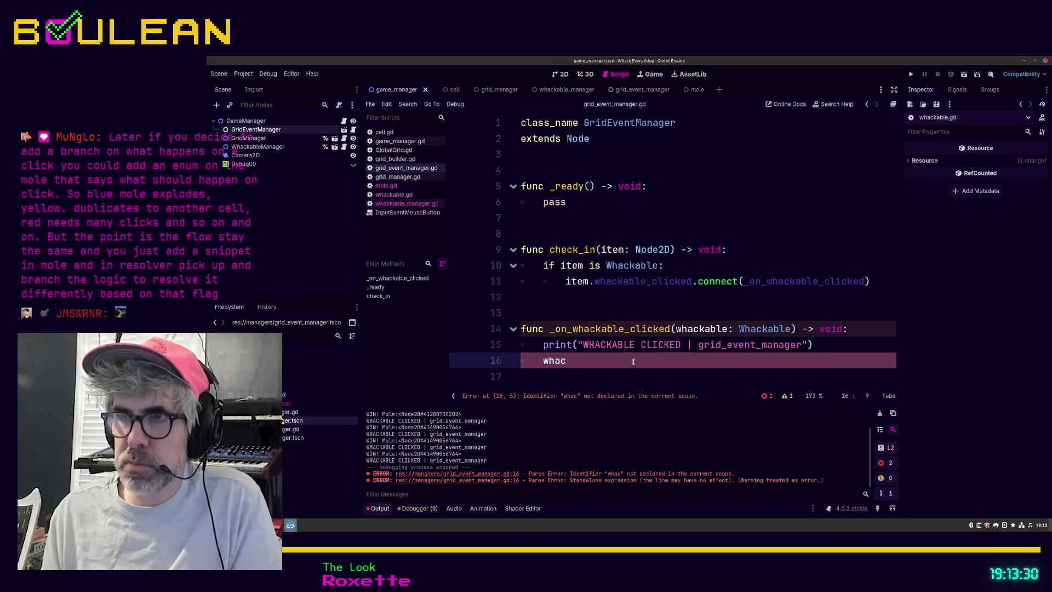
Step: Complete line 16 as 'whackable.is_clickable = false' and start a new line
type("kable.i")
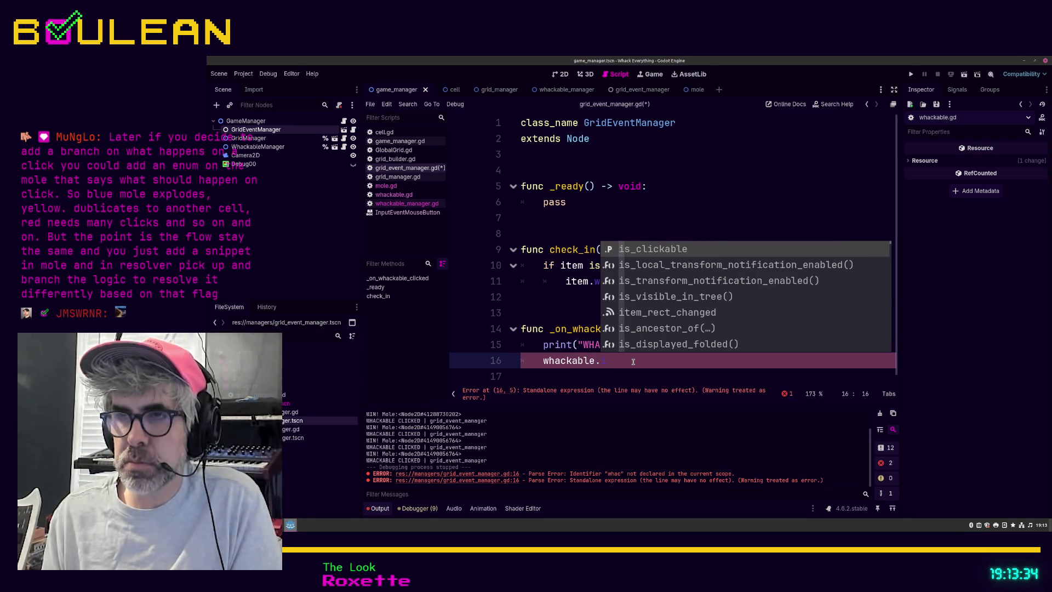
key("Return")
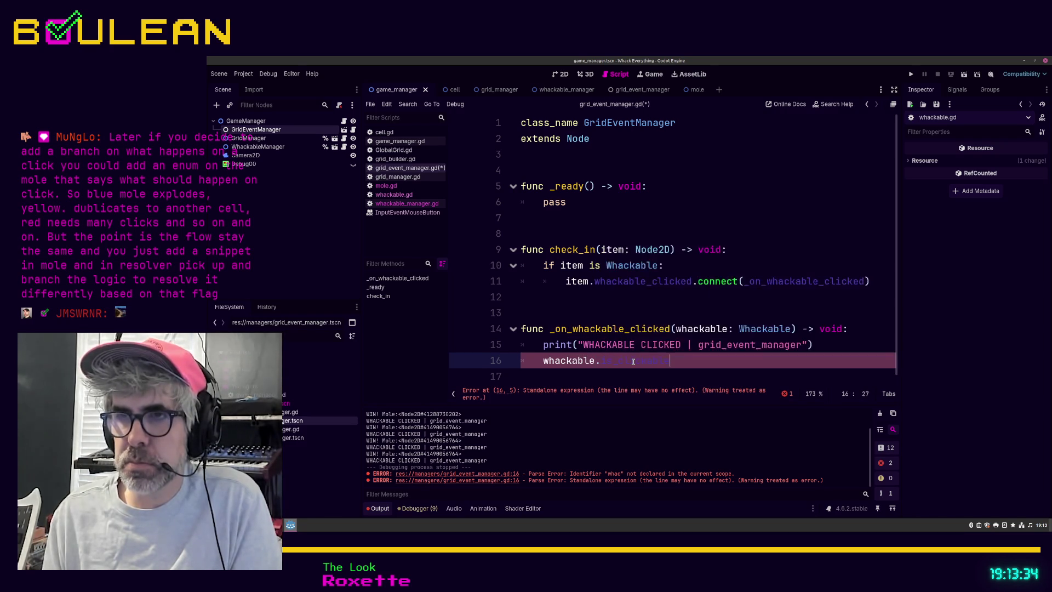
type("alse")
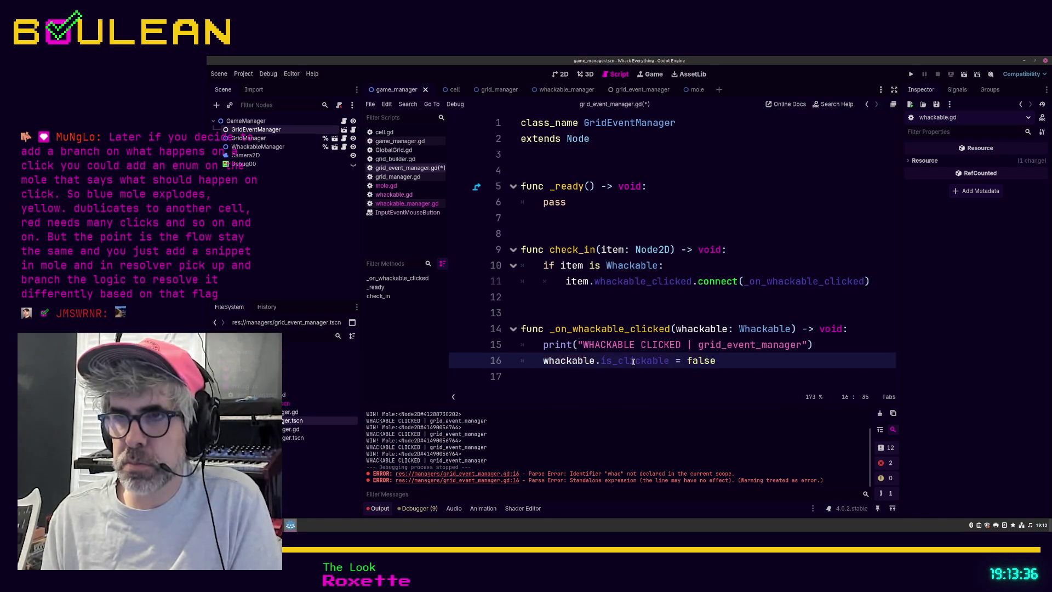
key("Return")
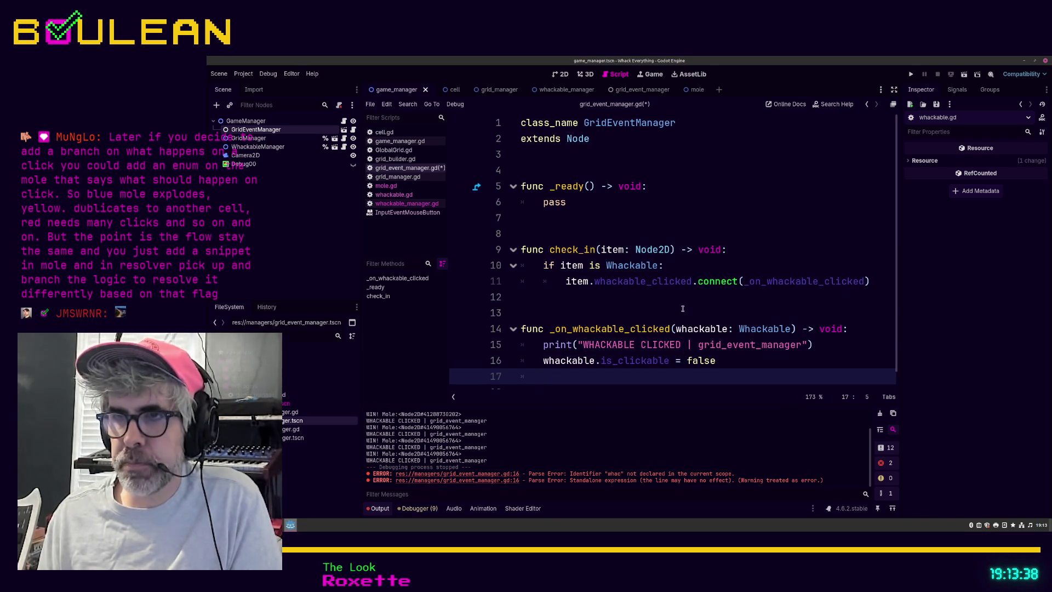
Step: Add 'whackable.queue_free()' on line 17, then save the script and run the game
scroll(683, 308, "down", 1)
type("whackable.qu")
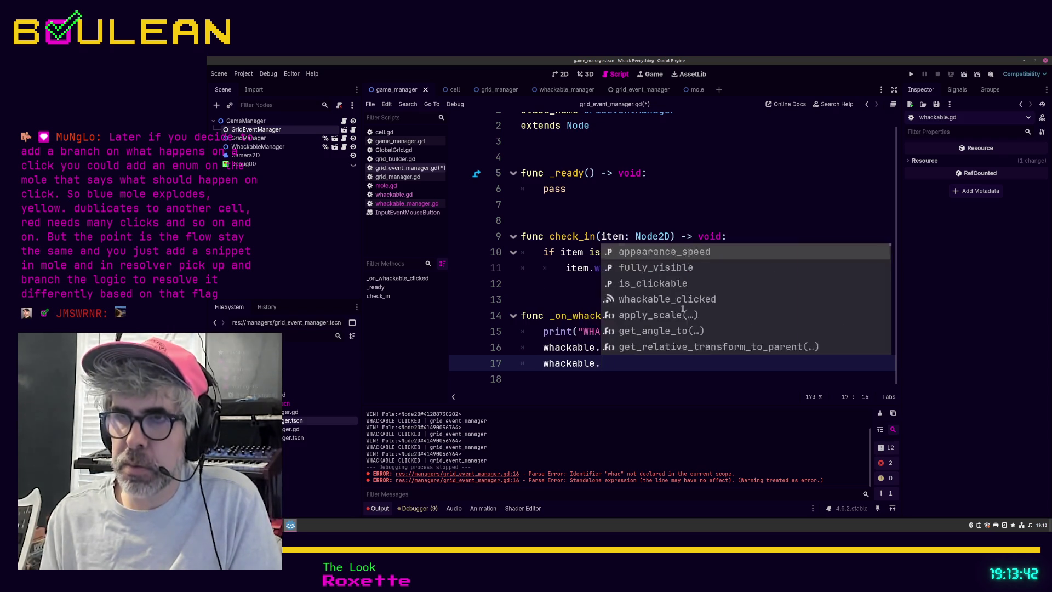
key("Down")
key("Down")
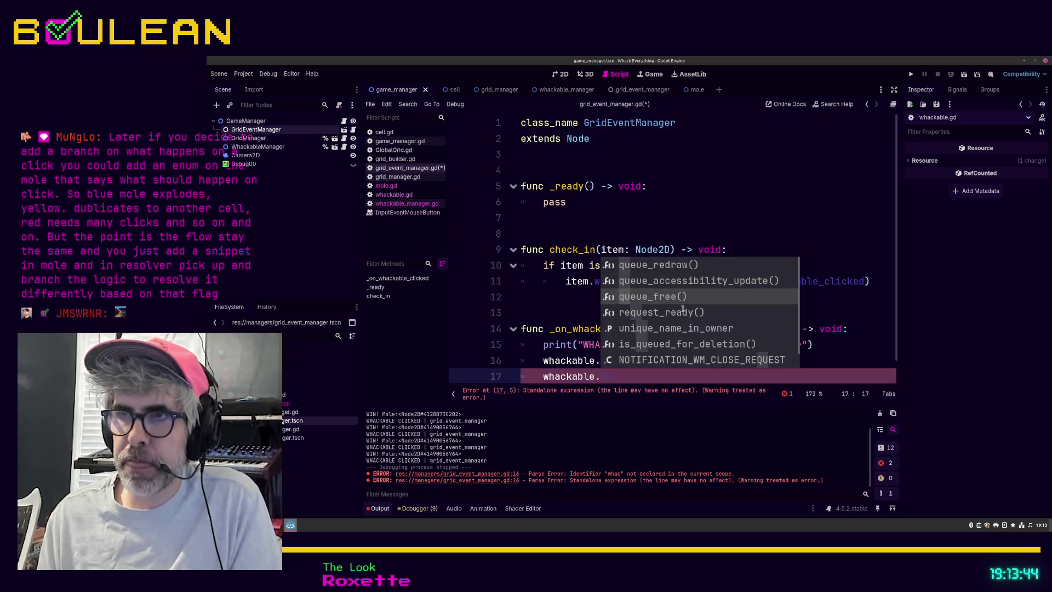
key("Return")
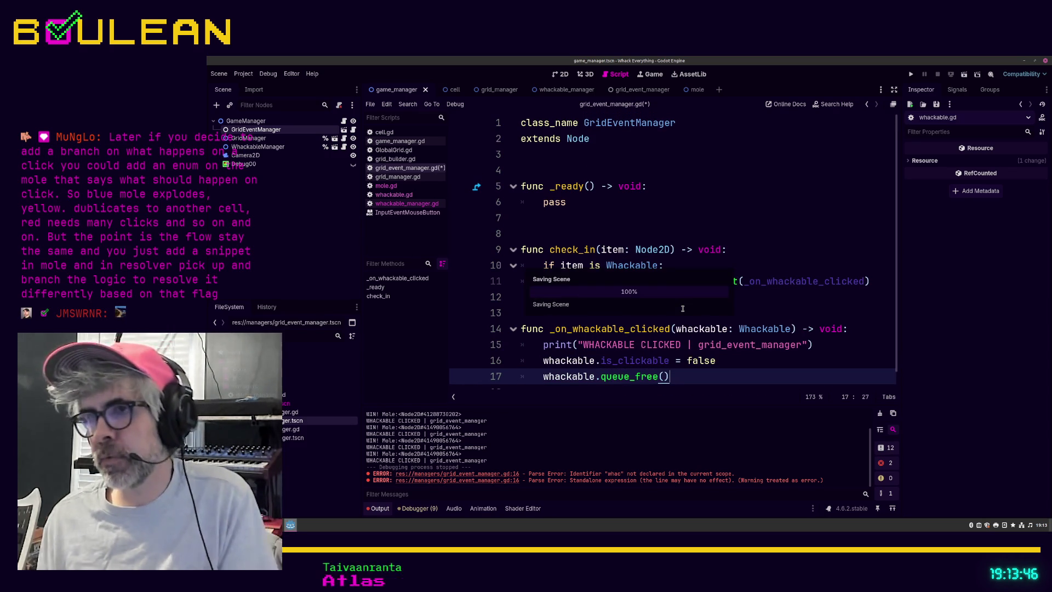
key("F5")
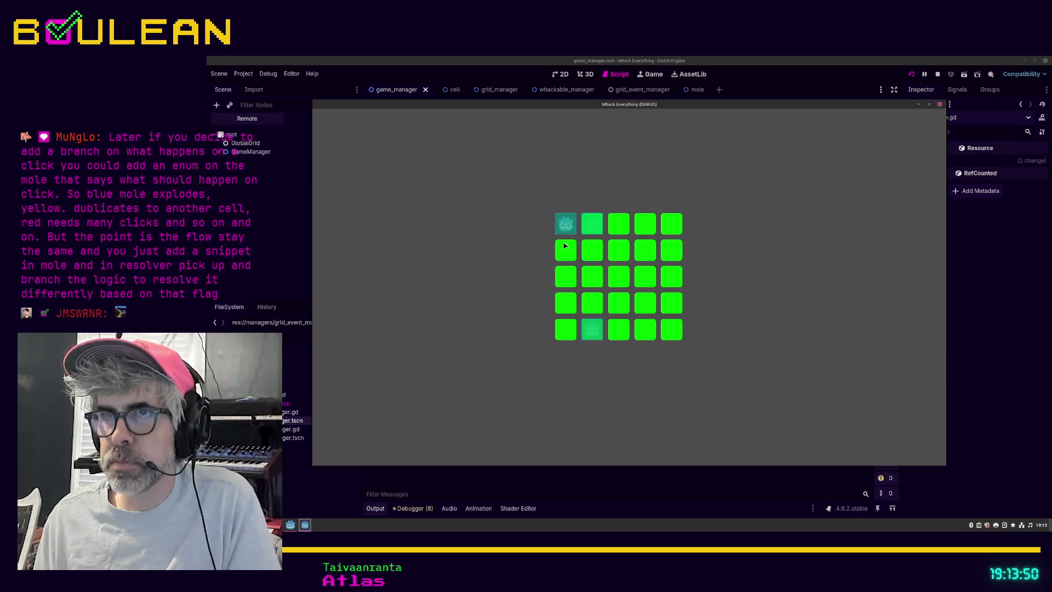
Step: Whack six moles across the 5x5 grid, confirming each clicked one disappears
left_click(564, 229)
left_click(617, 252)
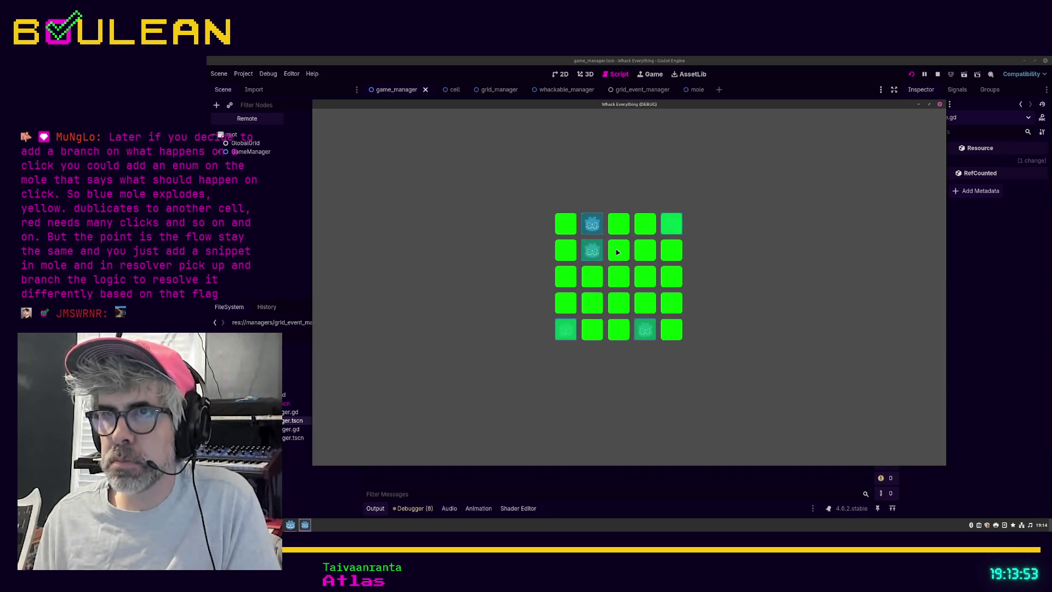
left_click(564, 331)
left_click(645, 329)
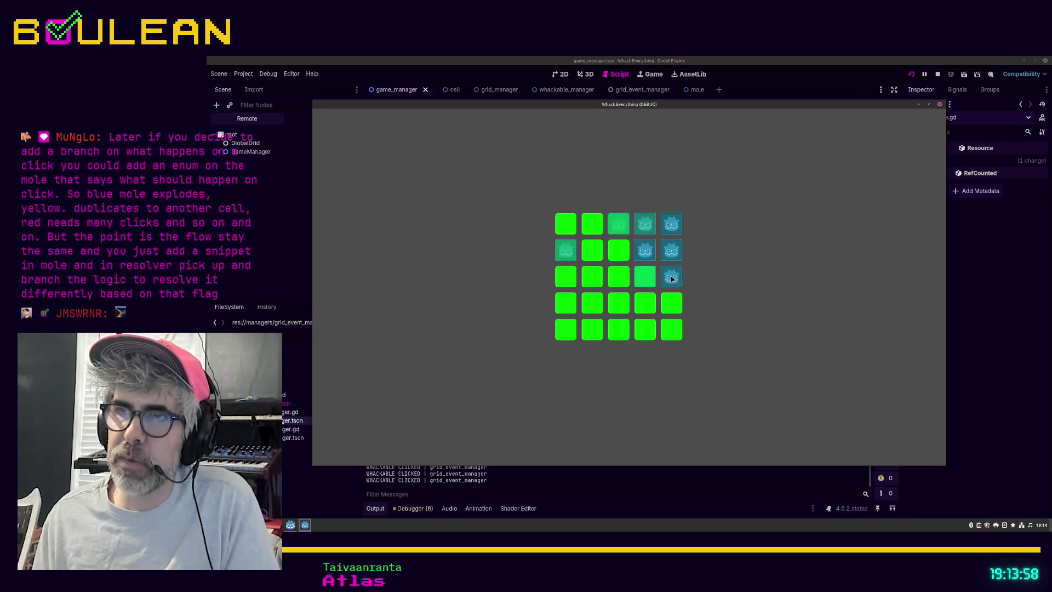
left_click(662, 253)
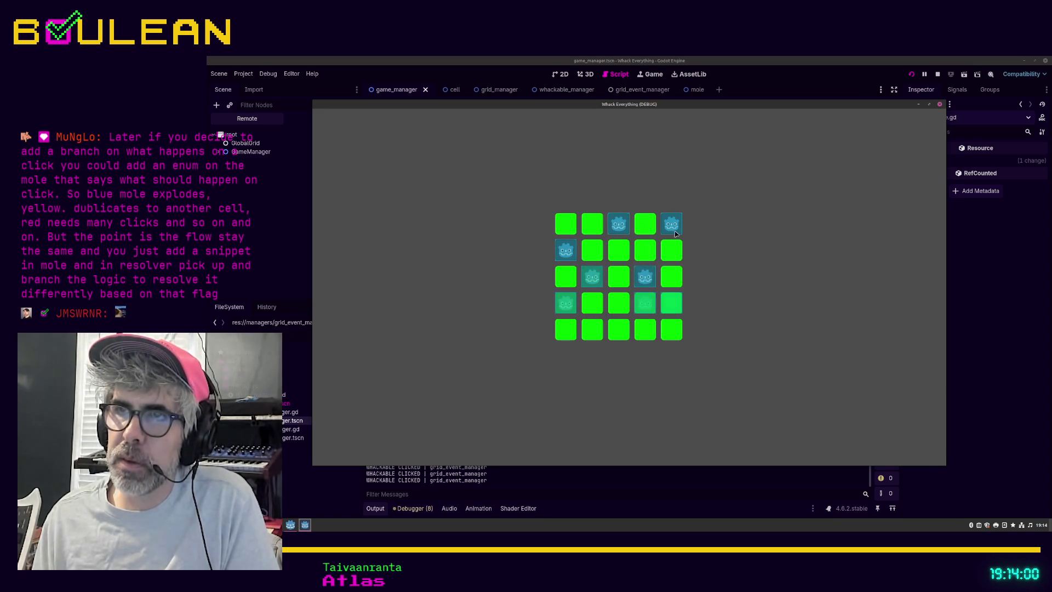
left_click(643, 281)
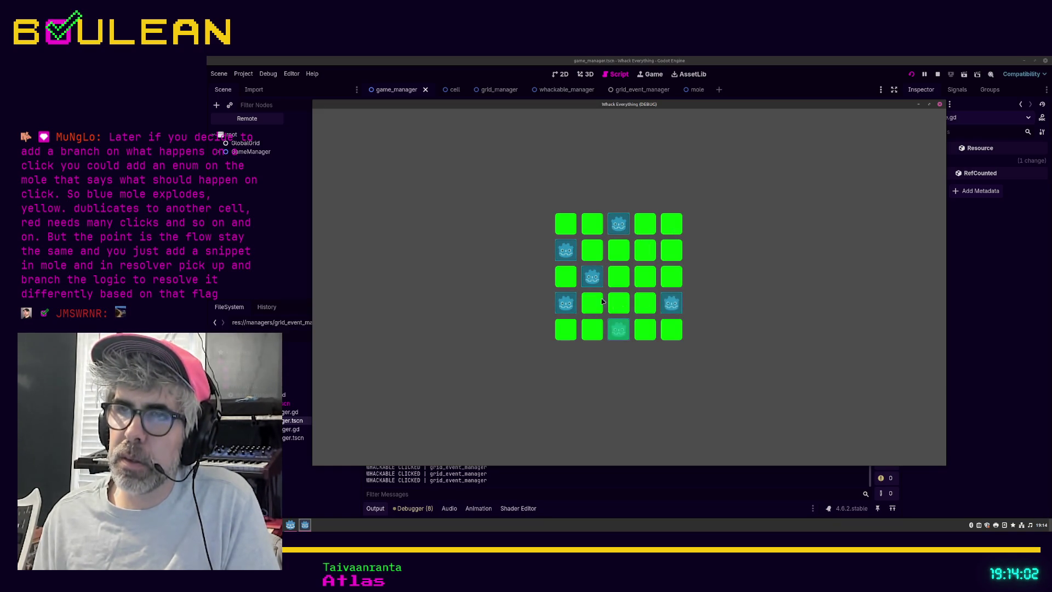
Step: Whack the remaining moles, then stop the game and resume editing grid_event_manager.gd at line 18
left_click(591, 281)
left_click(565, 253)
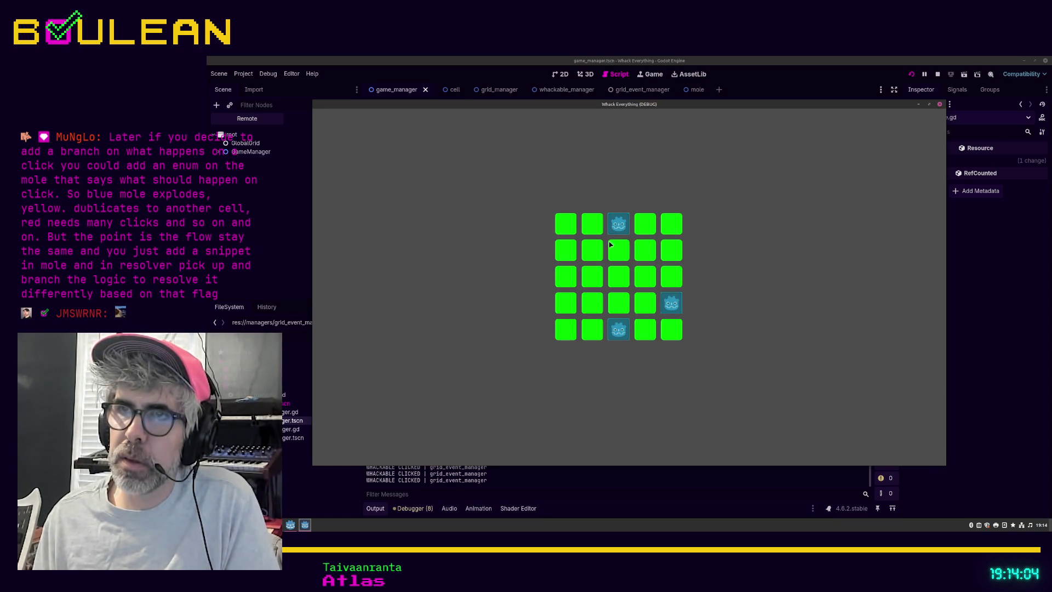
left_click(623, 235)
left_click(678, 304)
left_click(610, 327)
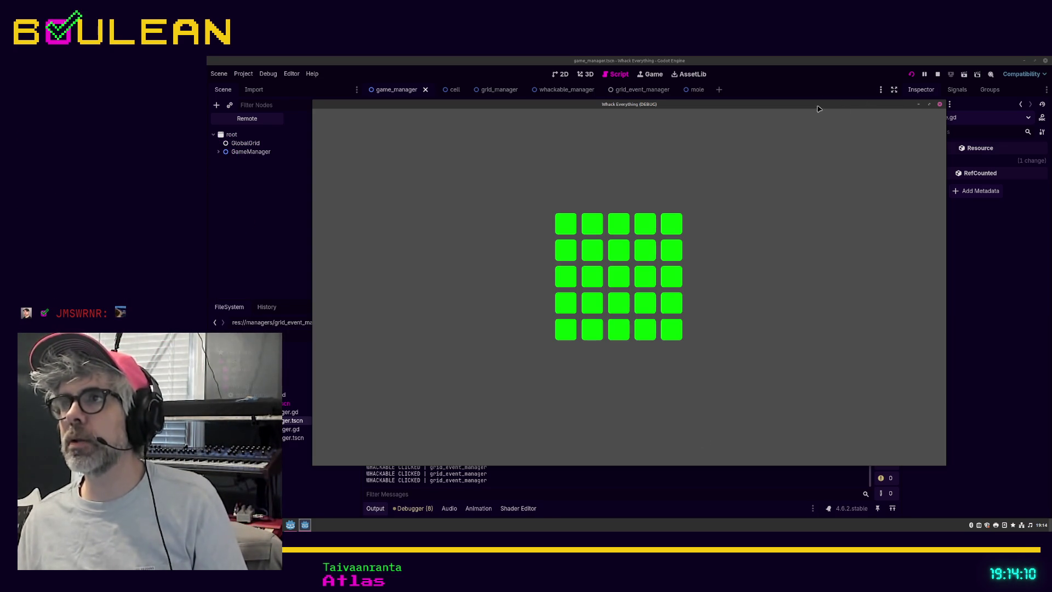
left_click(939, 105)
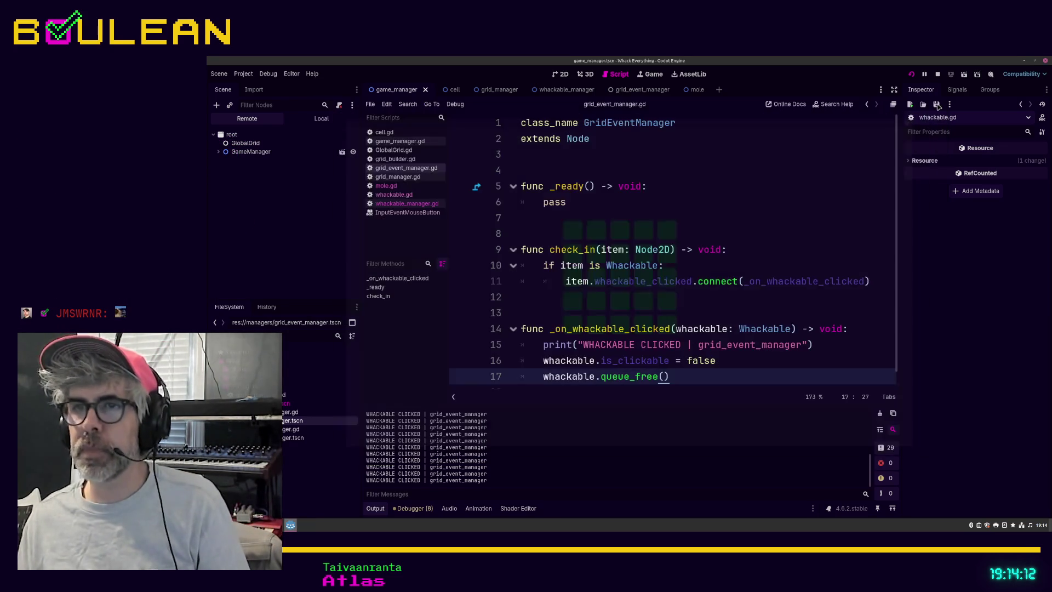
left_click(703, 385)
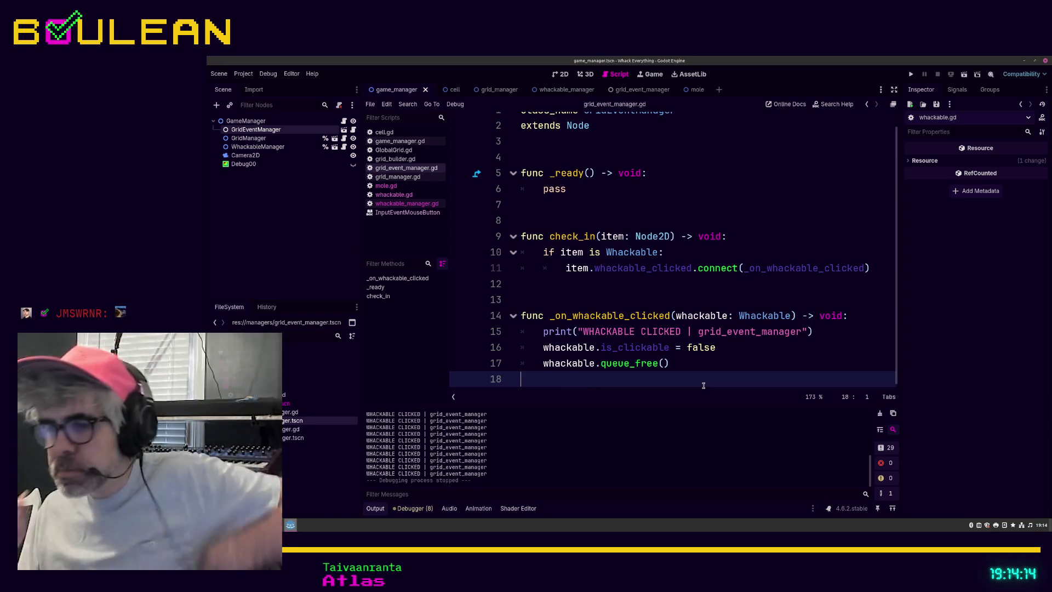
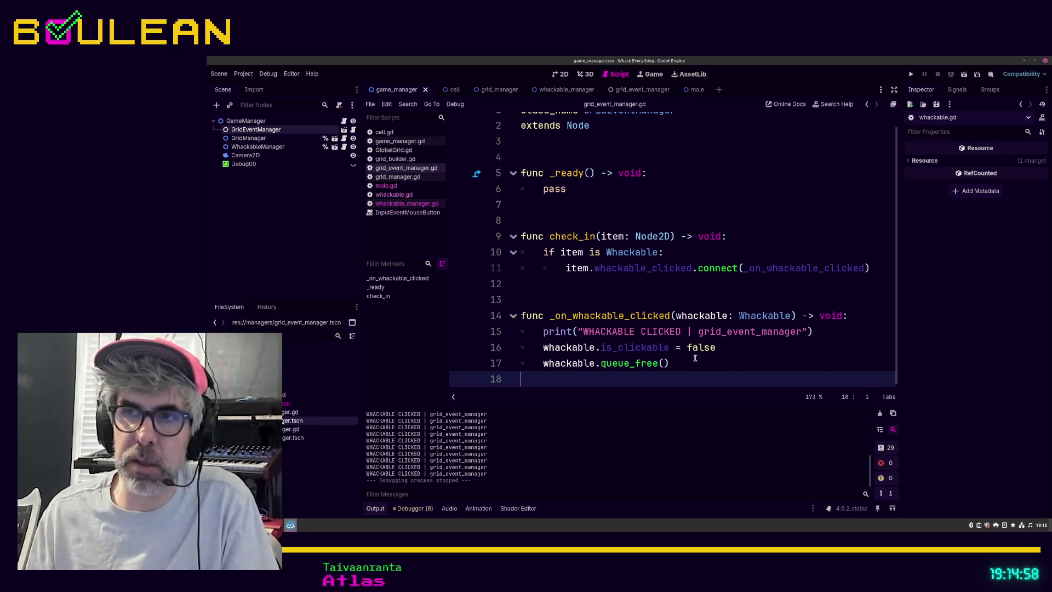
Step: Draft a grid_manager line after queue_free() in the click handler, remove it again, and save
left_click(669, 363)
key("shift+Up")
key("shift+Up")
key("shift+Up")
key("shift+Home")
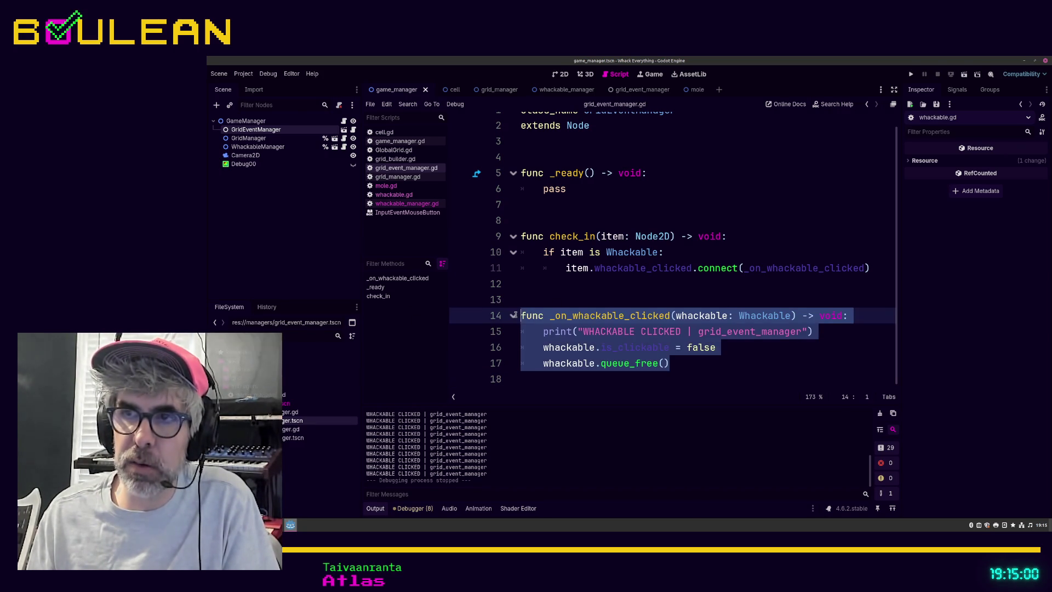
left_click(708, 364)
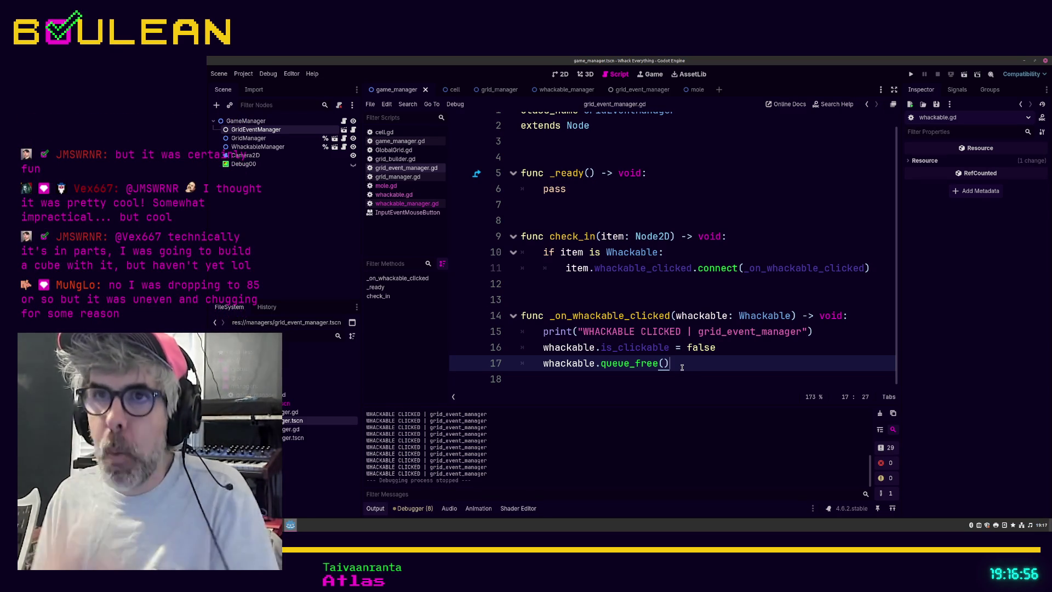
key("Return")
type("grid_manager")
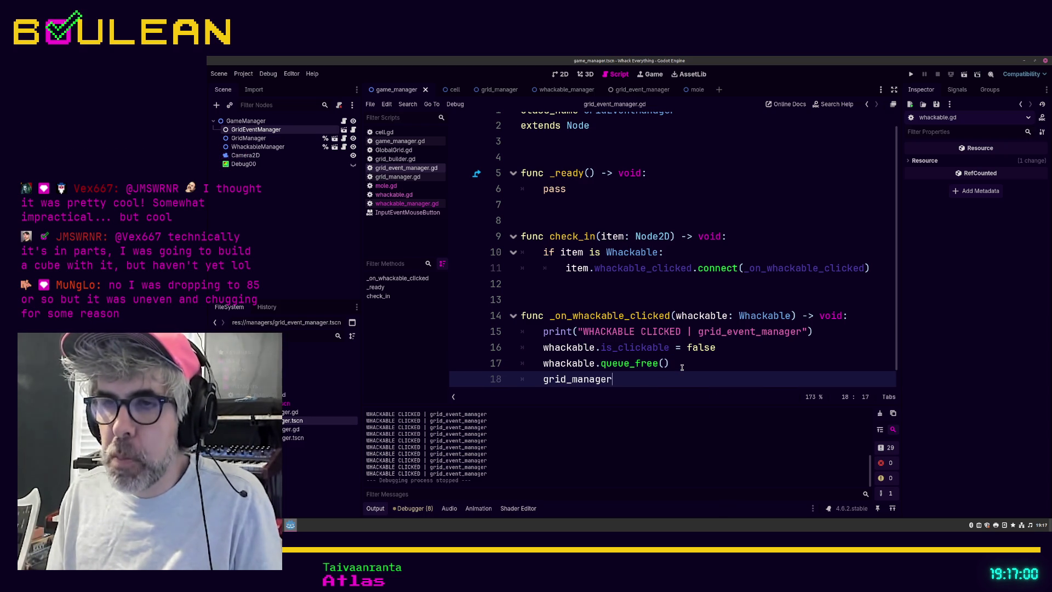
key("shift+Home")
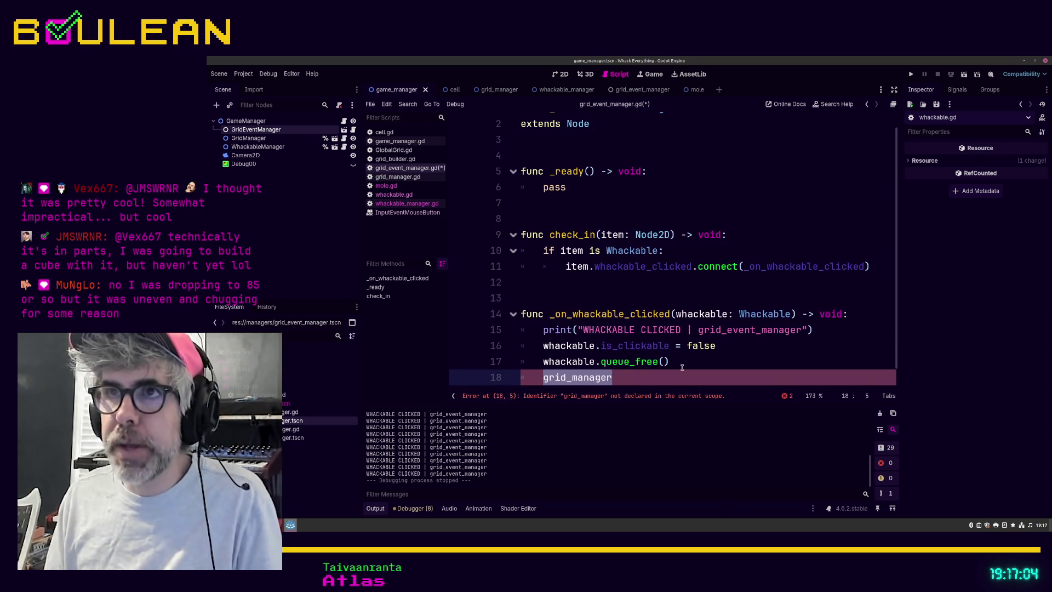
type("grid")
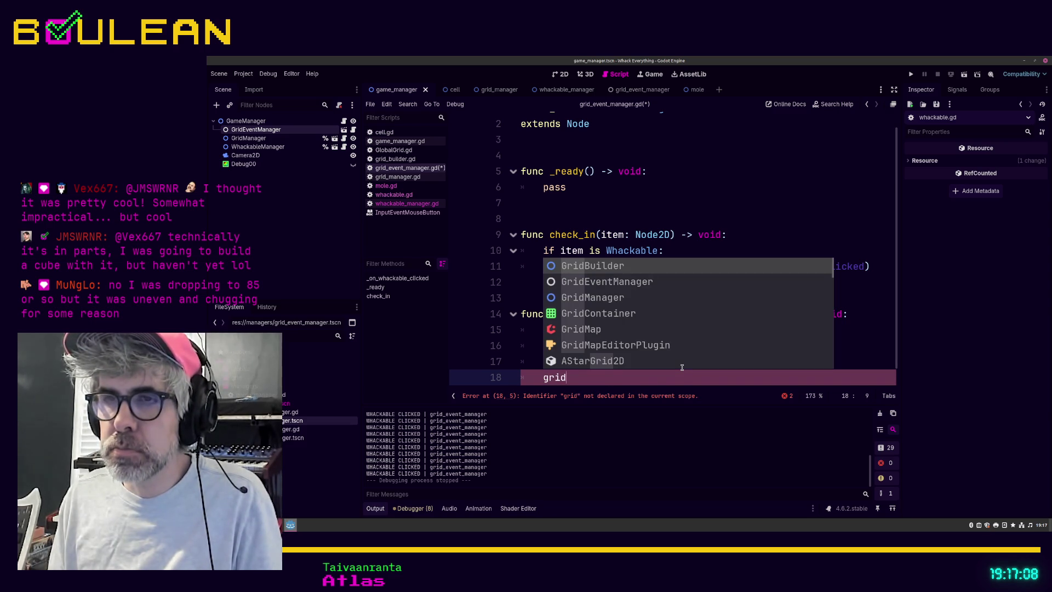
key("BackSpace")
key("BackSpace")
key("BackSpace")
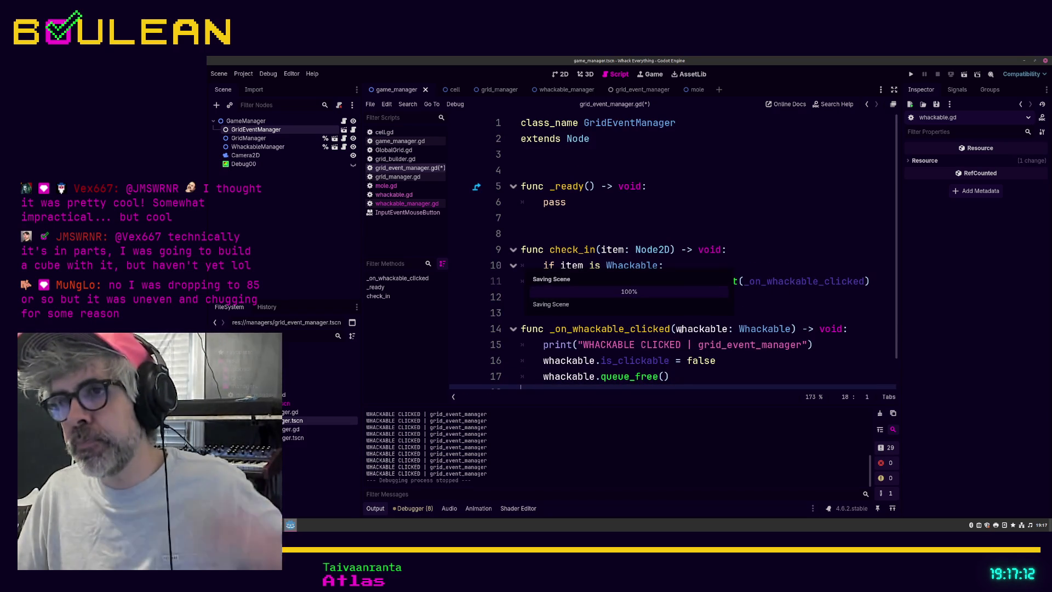
key("ctrl+s")
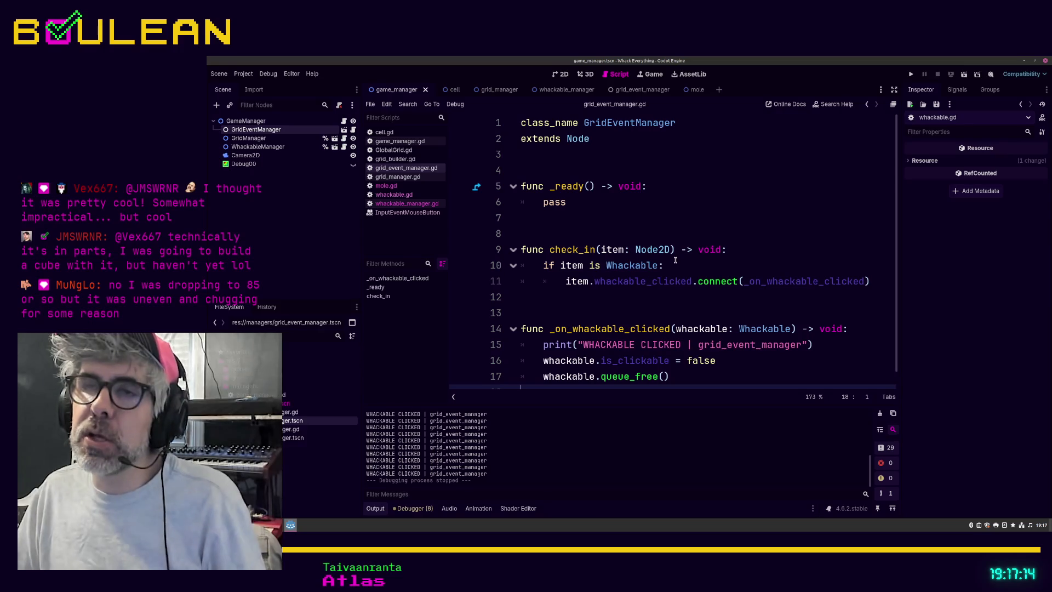
scroll(649, 219, "down", 1)
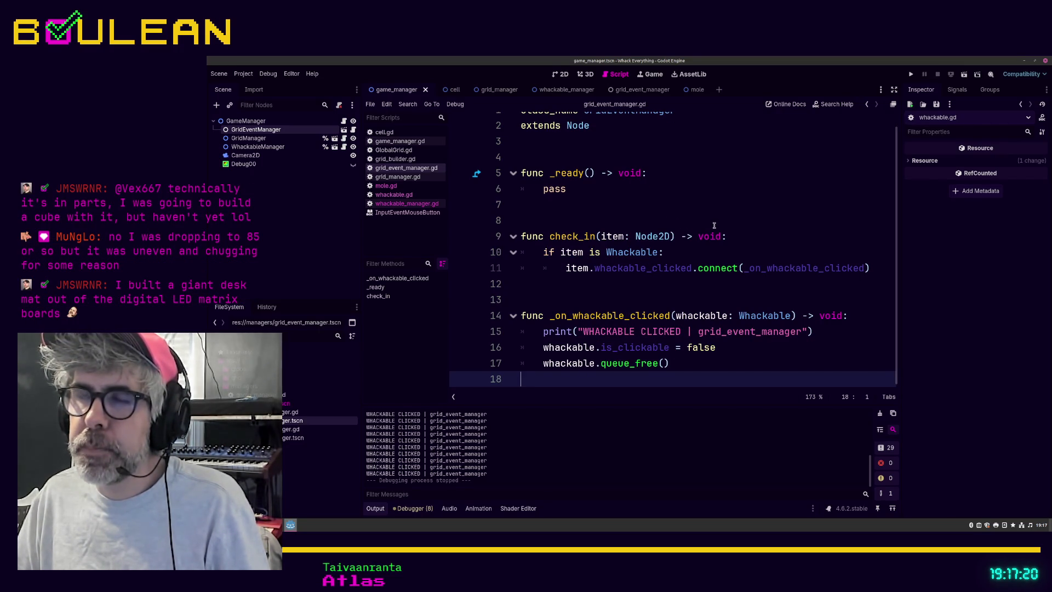
scroll(714, 225, "up", 1)
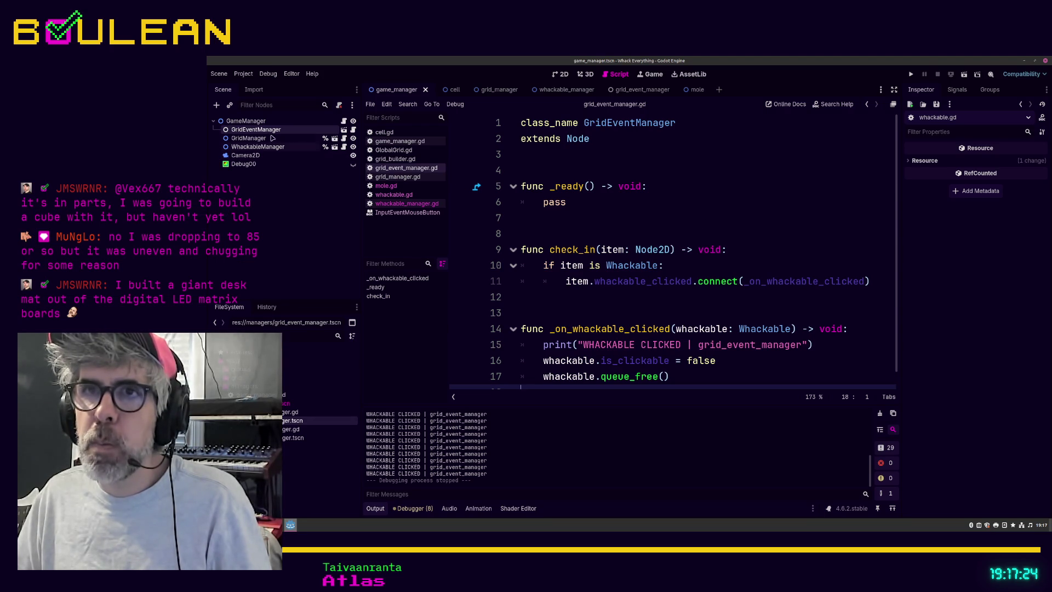
left_click(551, 165)
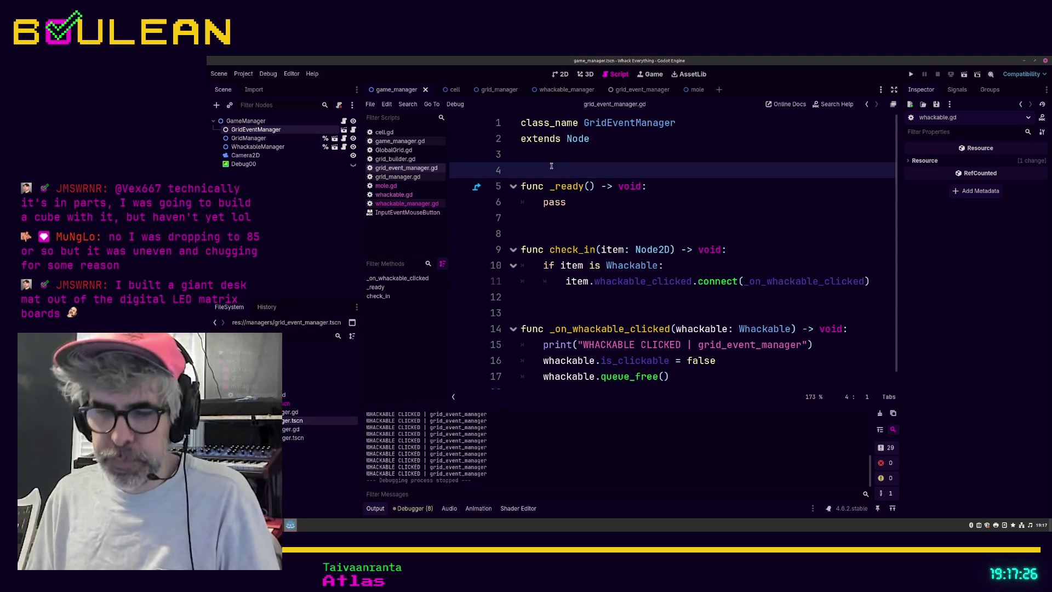
key("Return")
key("Up")
type("@export v")
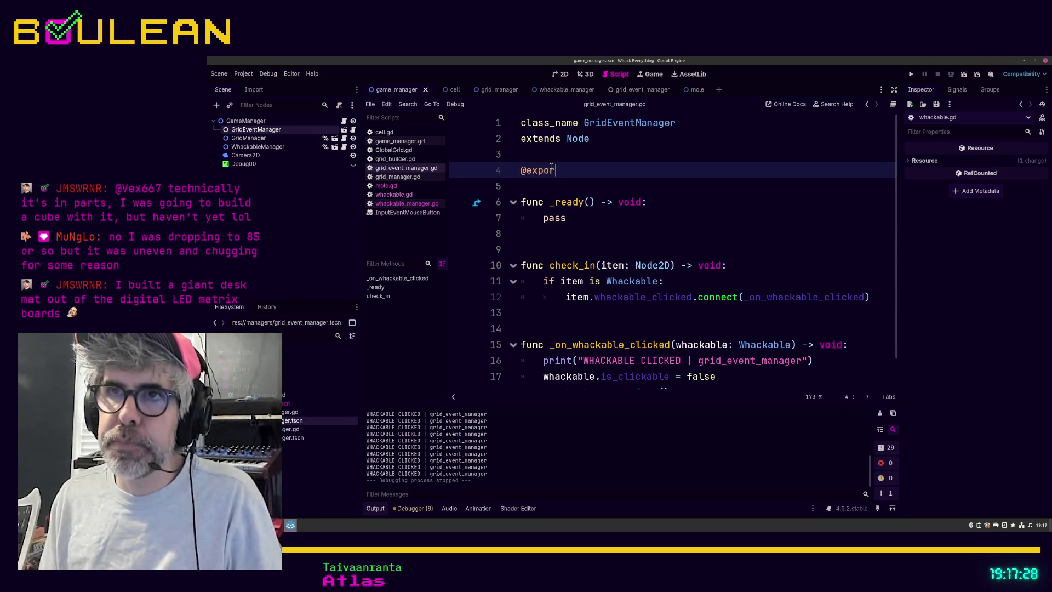
type("ar grid")
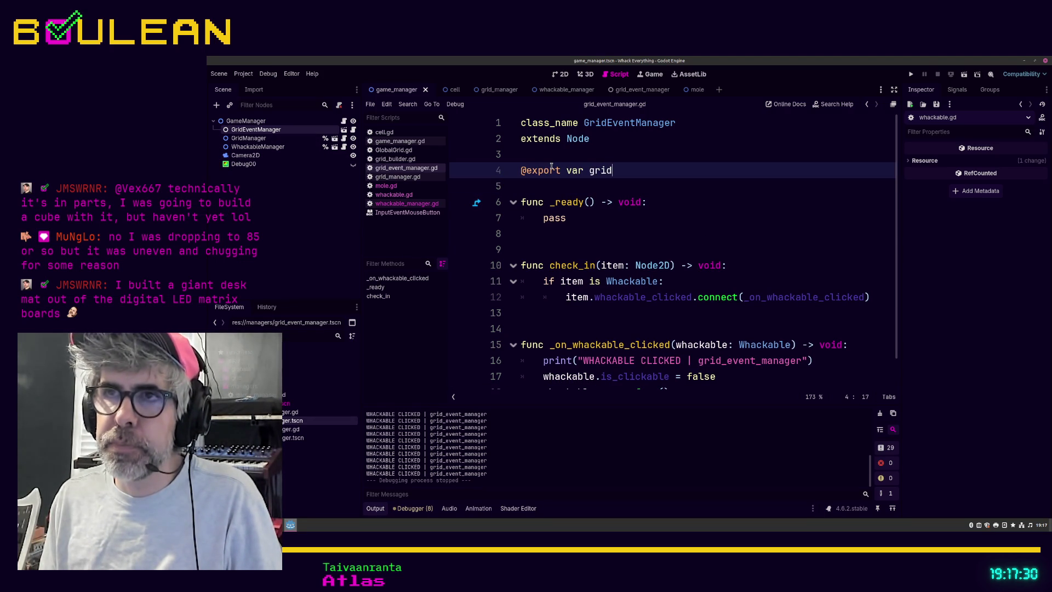
type("_manager")
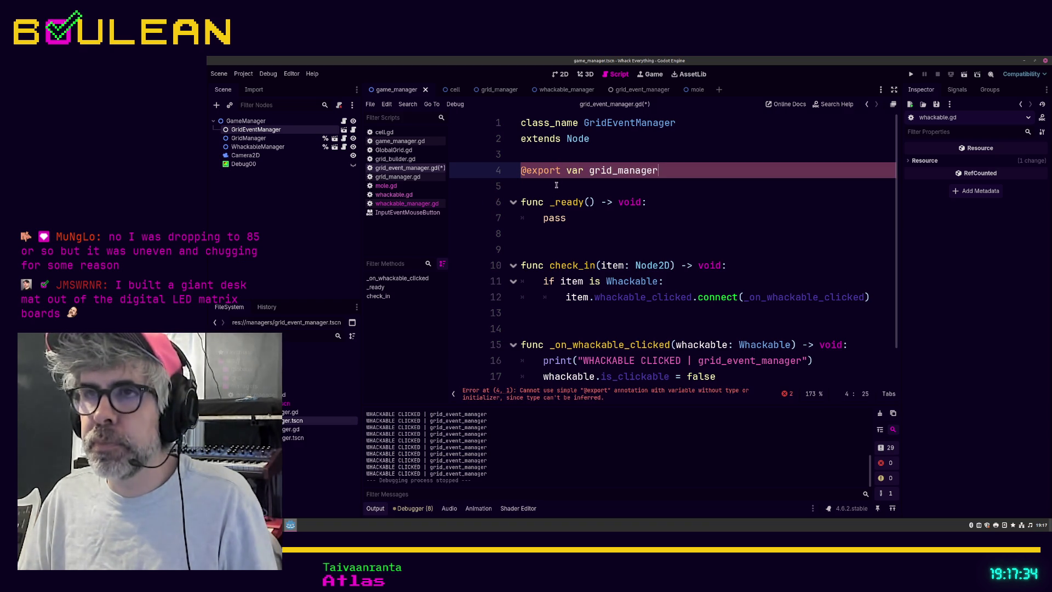
type(": GridManager")
left_click(605, 220)
key("ctrl+s")
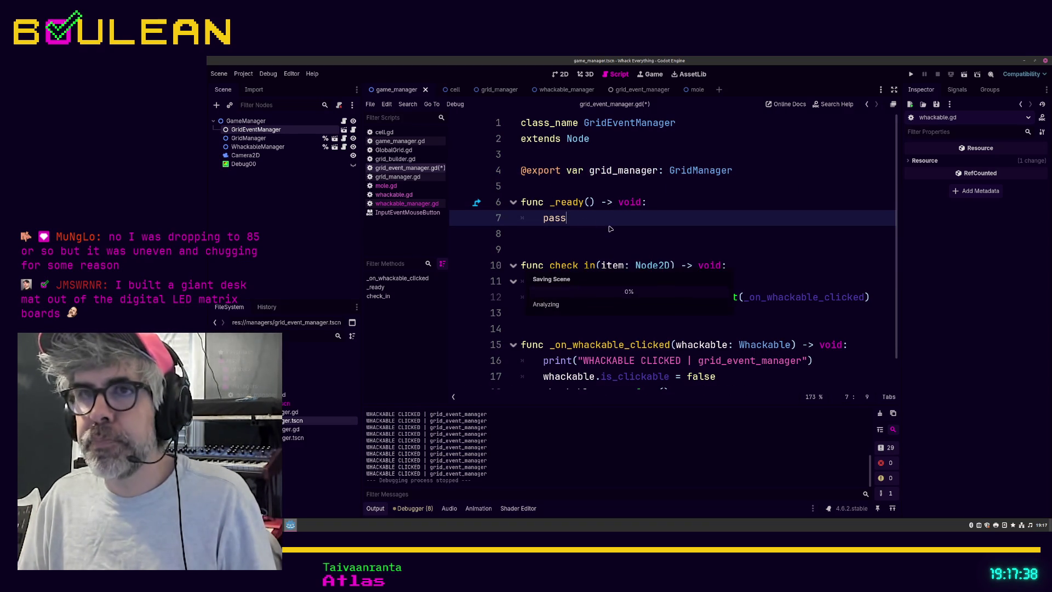
Step: Assign the GridManager node to GridEventManager's Grid Manager property in the Inspector
left_click(246, 120)
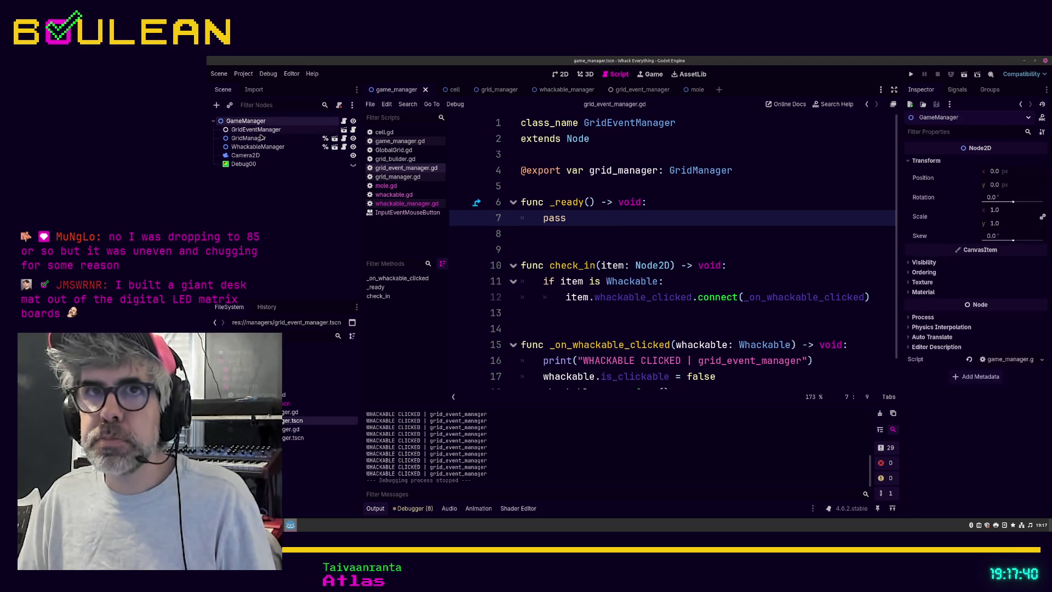
left_click(258, 130)
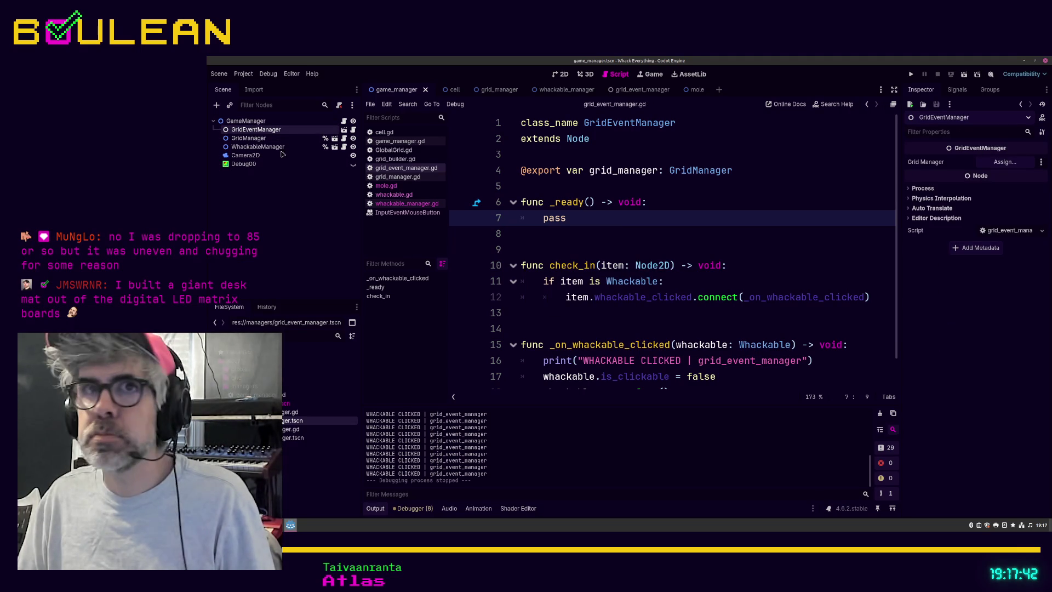
mouse_move(248, 138)
left_mouse_down()
mouse_move(936, 191)
mouse_move(989, 166)
left_mouse_up()
left_click(777, 264)
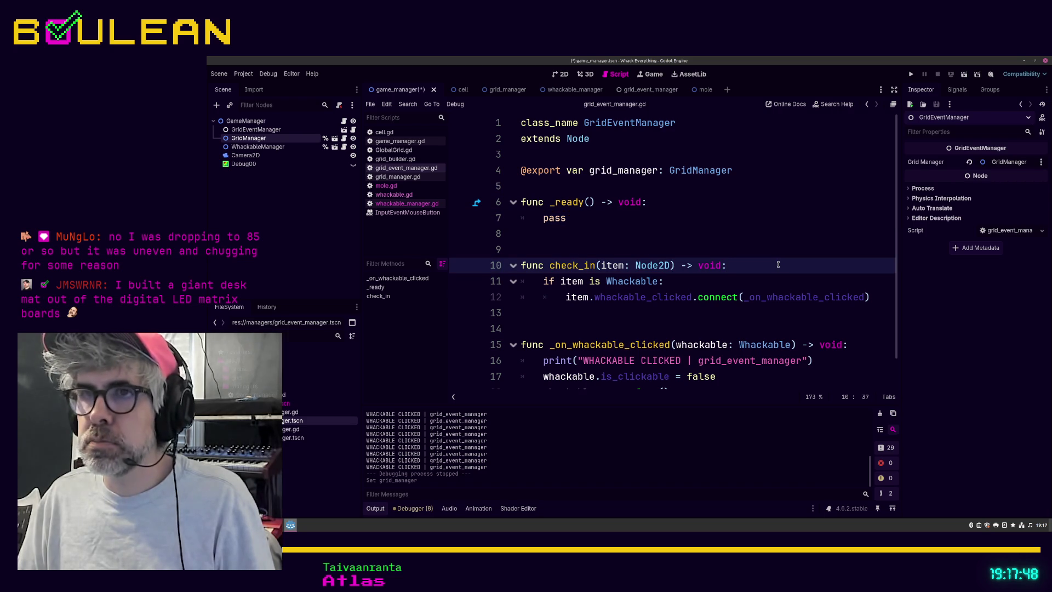
Step: Save the scene and delete the empty _ready function
key("ctrl+s")
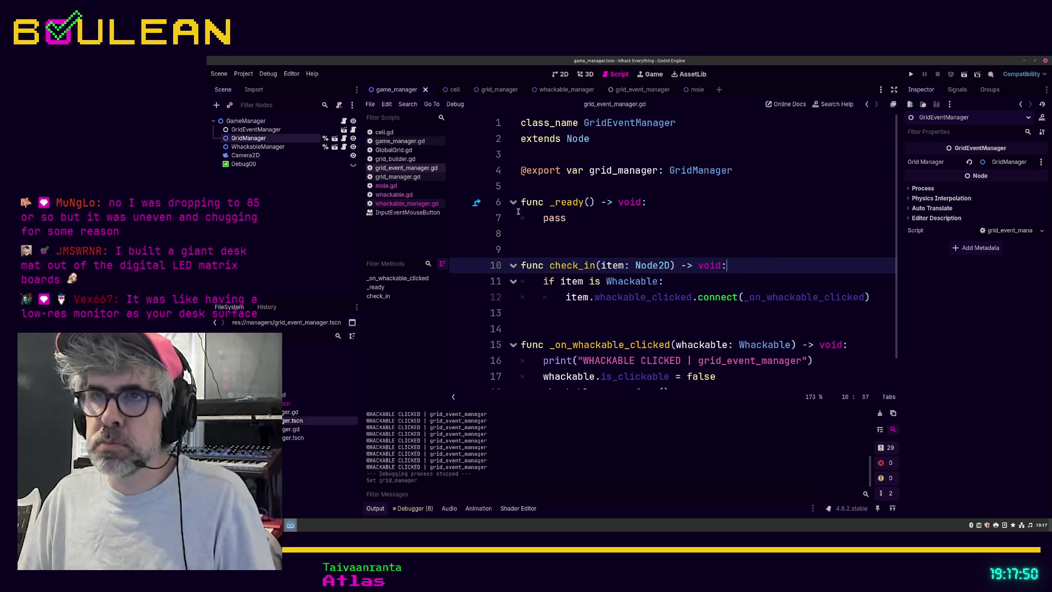
left_click_drag(521, 234, 517, 202)
key("Delete")
key("Delete")
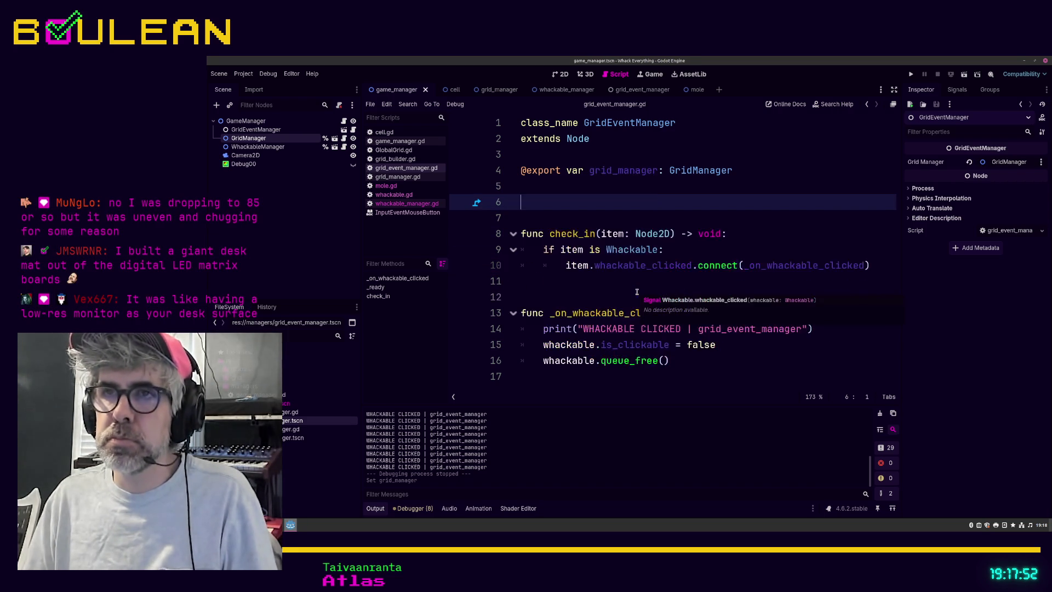
Step: Start a 'grid_manager.' call on a new line above whackable.queue_free()
left_click(693, 350)
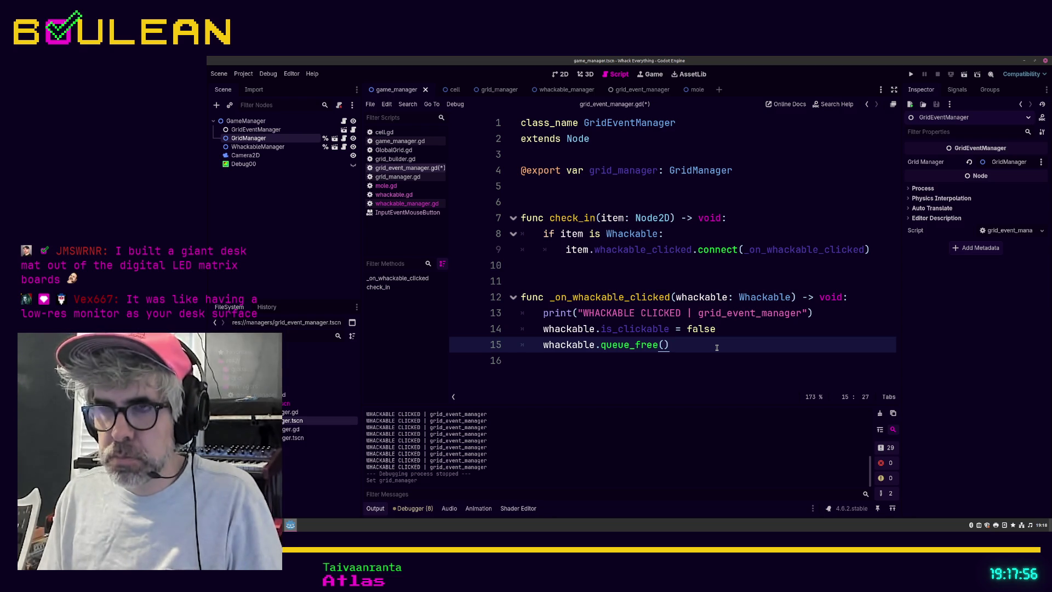
key("Return")
type("grid_ma")
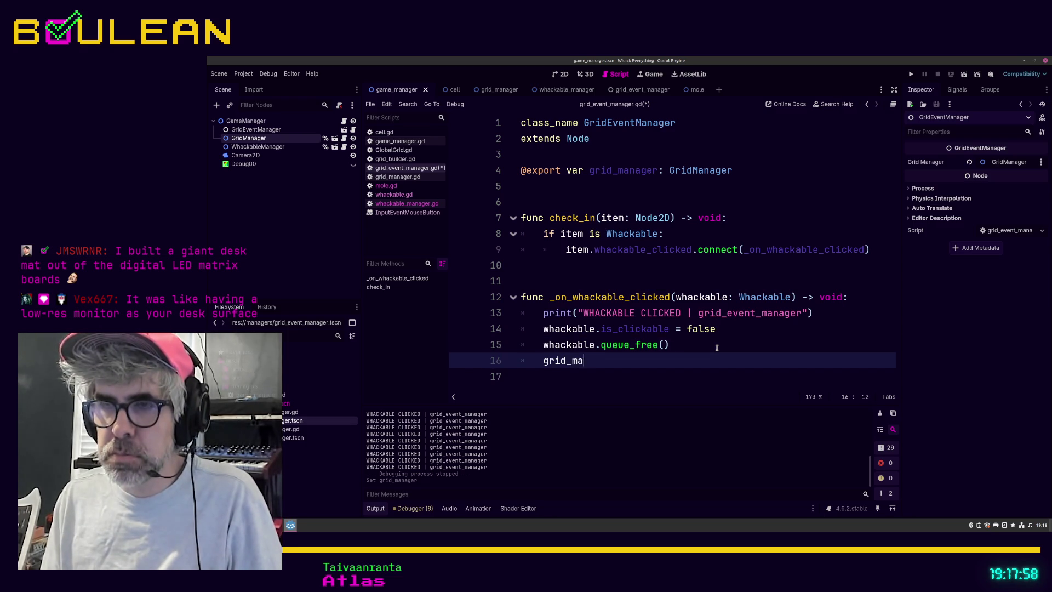
type("nager.")
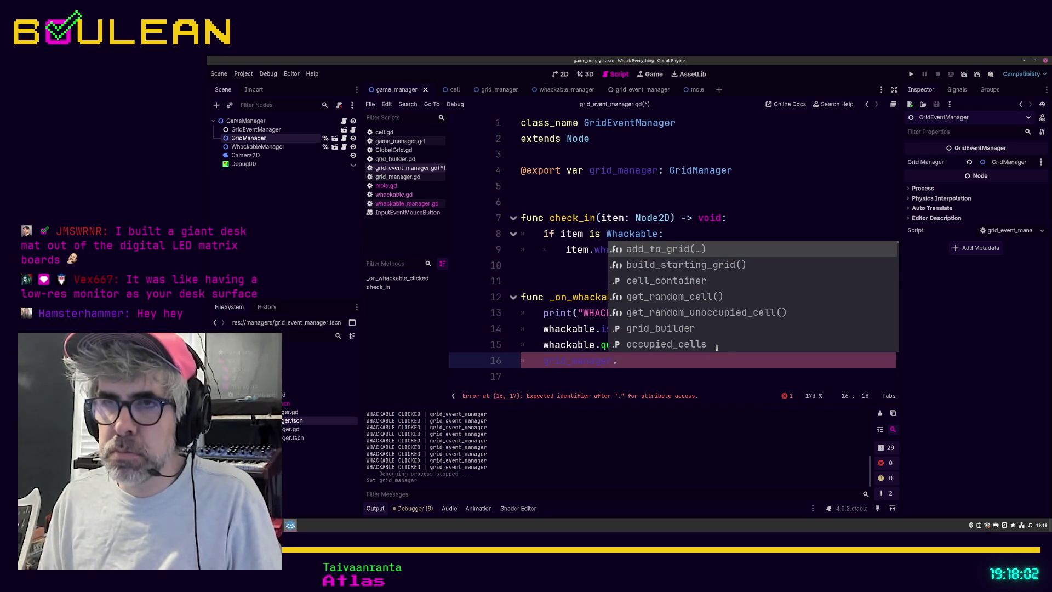
key("alt+Up")
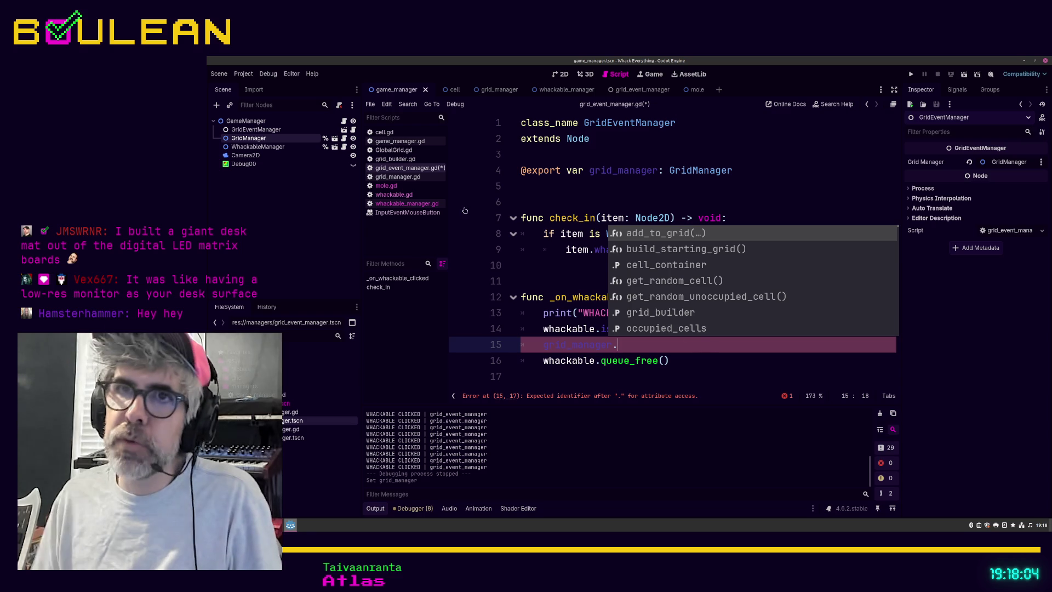
Step: Open grid_manager.gd, scroll through its code, and search it for 'remove_'
left_click(398, 177)
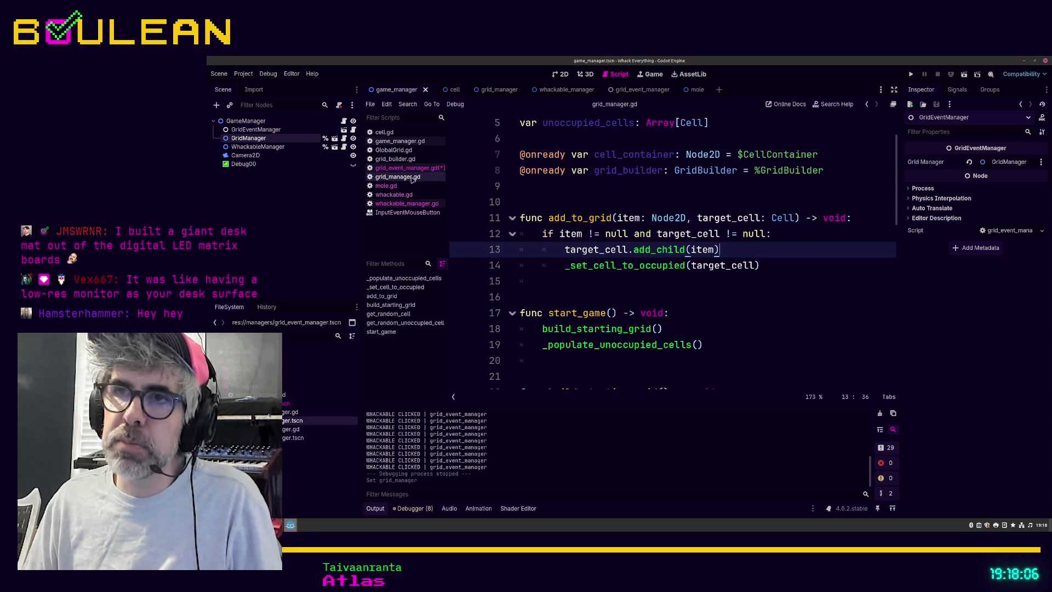
left_click(590, 289)
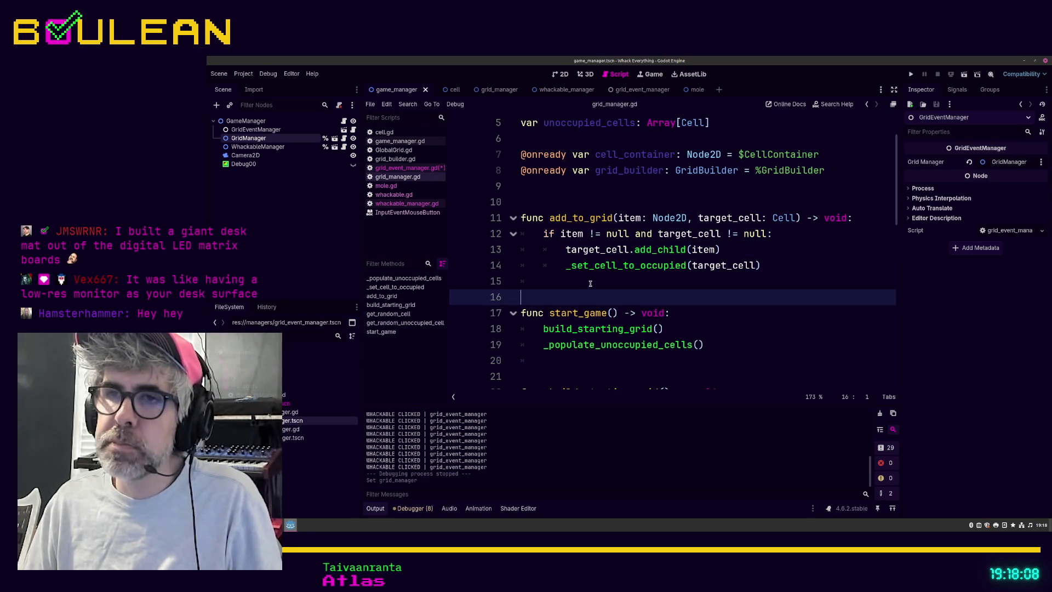
scroll(589, 283, "down", 4)
scroll(590, 283, "down", 7)
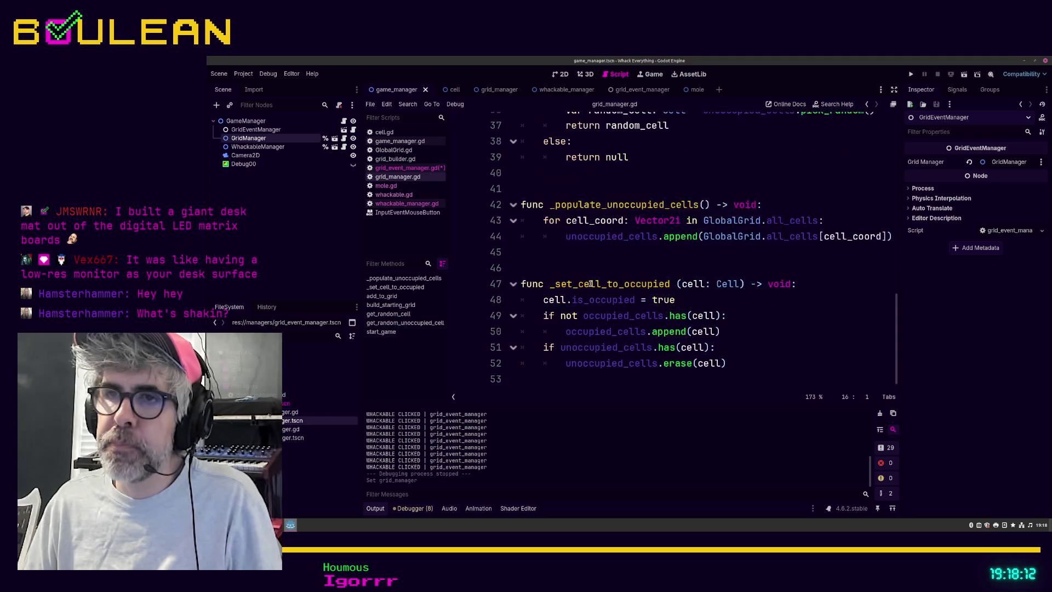
left_click(582, 268)
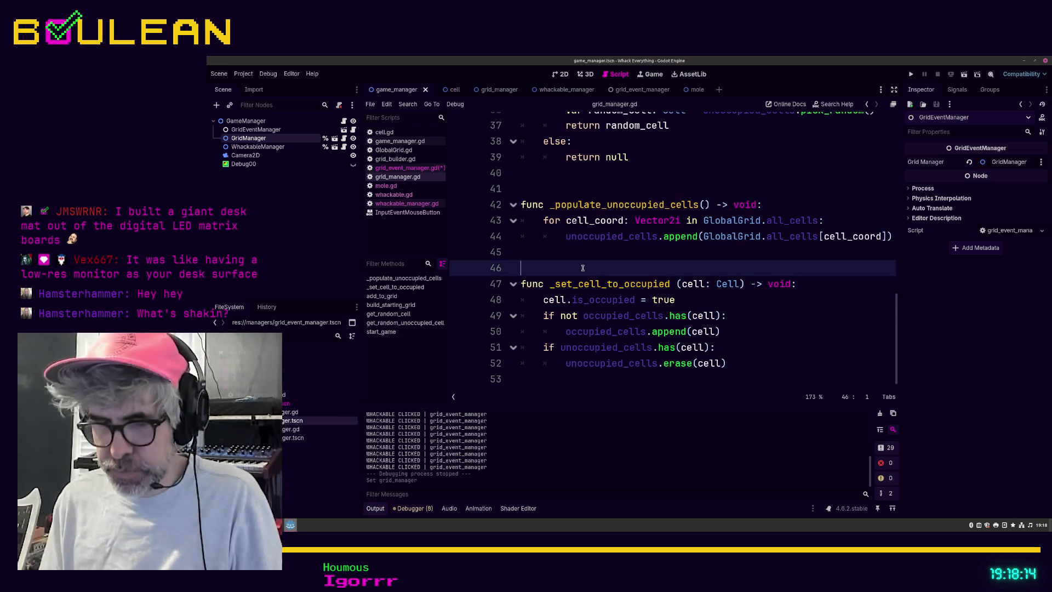
key("ctrl+f")
type("remove_")
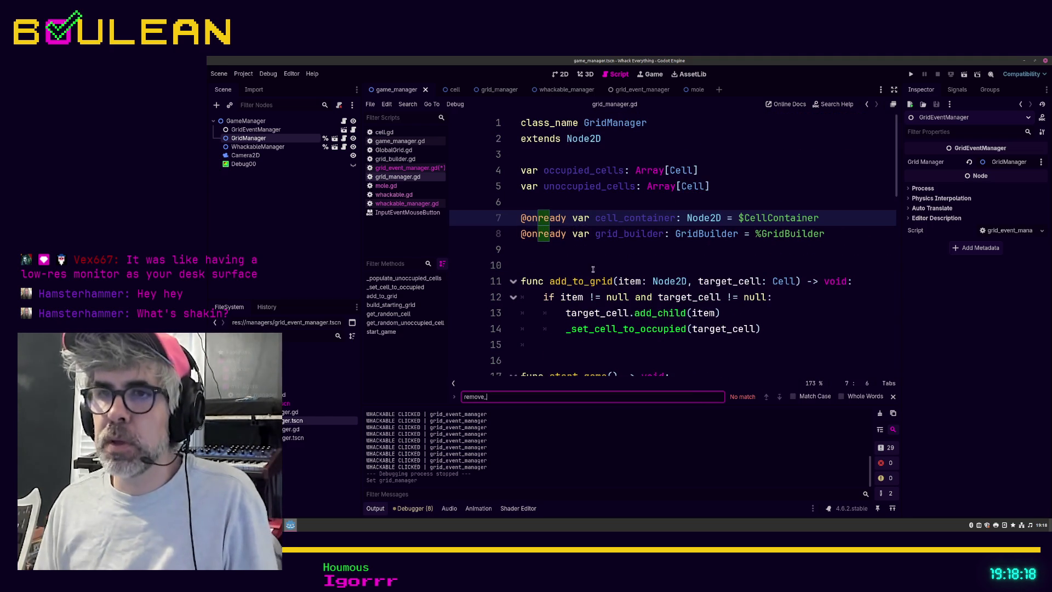
scroll(587, 305, "down", 1)
scroll(587, 305, "down", 6)
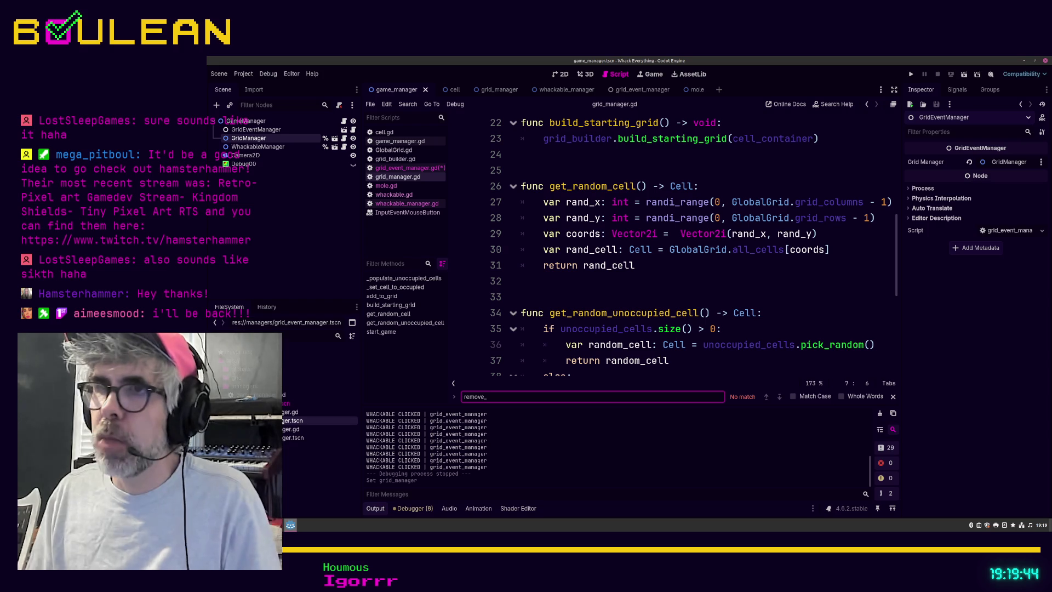
Step: Open blank lines after _populate_unoccupied_cells and begin typing 'func _remove_from'
left_click(622, 298)
scroll(622, 301, "up", 2)
scroll(622, 301, "down", 1)
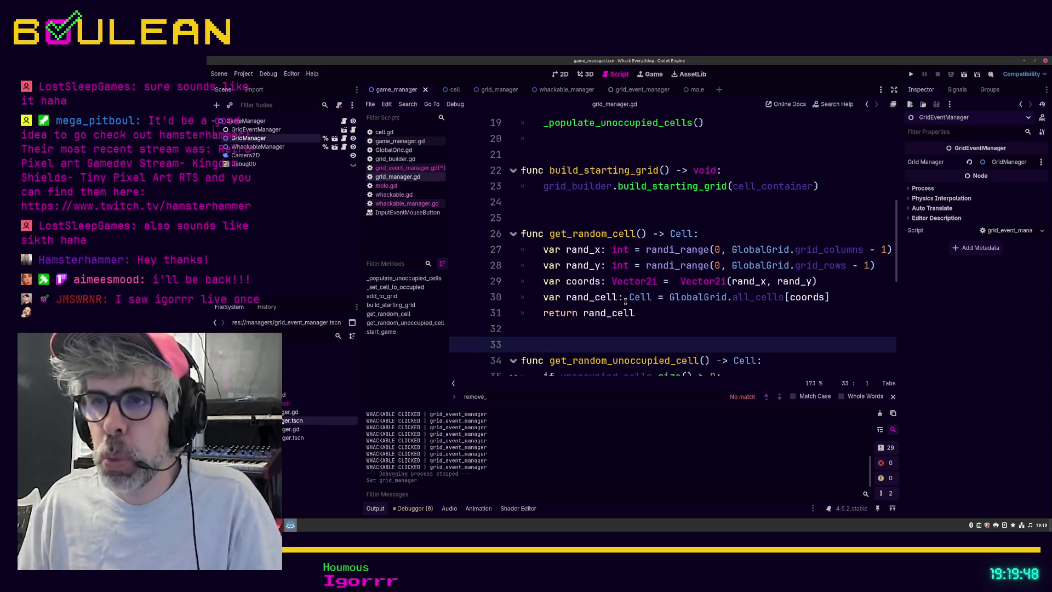
scroll(625, 301, "down", 1)
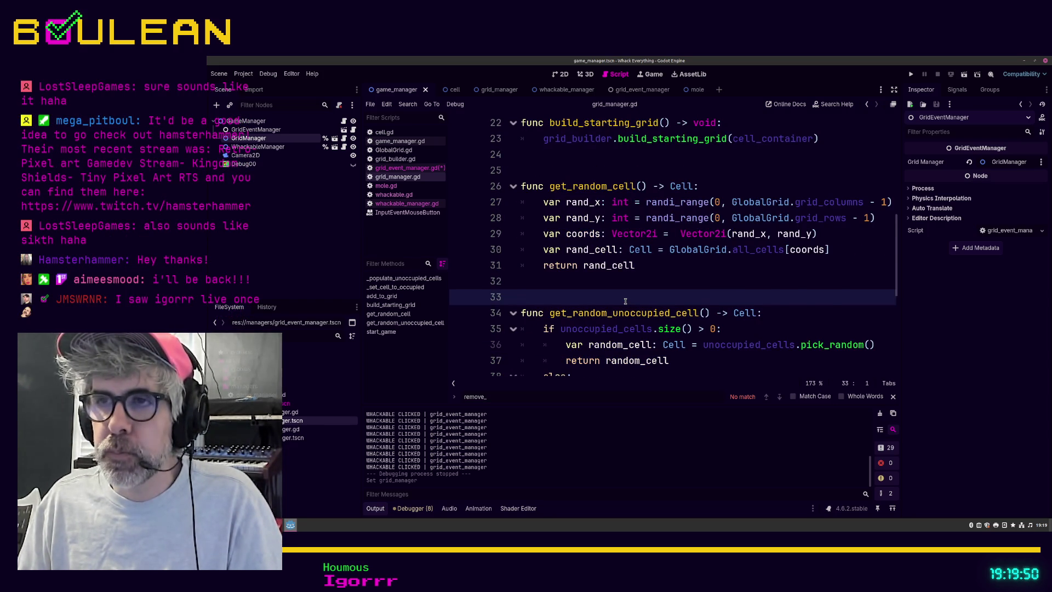
scroll(625, 301, "down", 1)
scroll(625, 301, "down", 1)
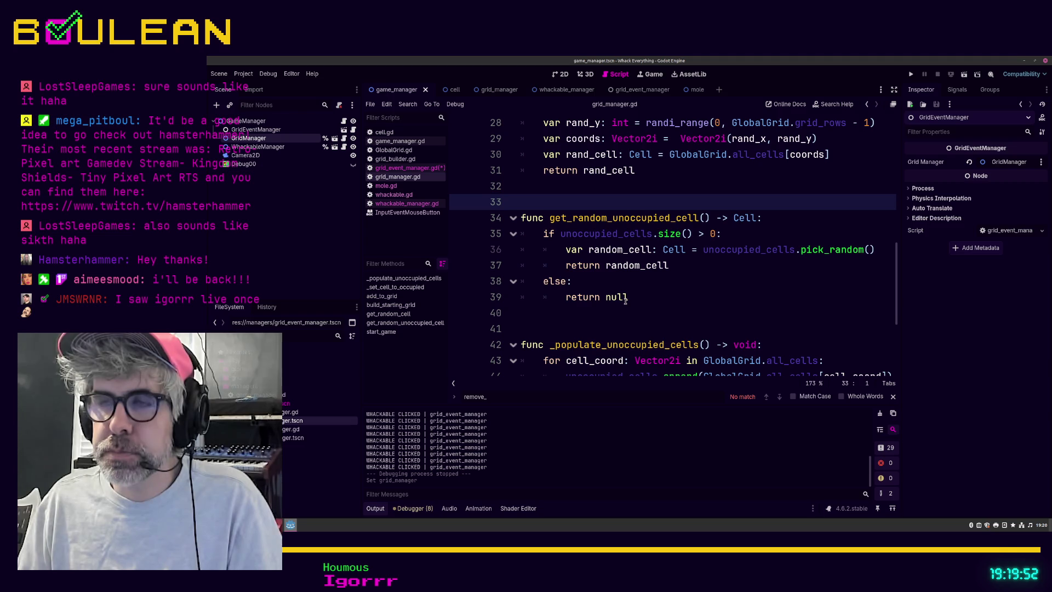
scroll(611, 305, "up", 2)
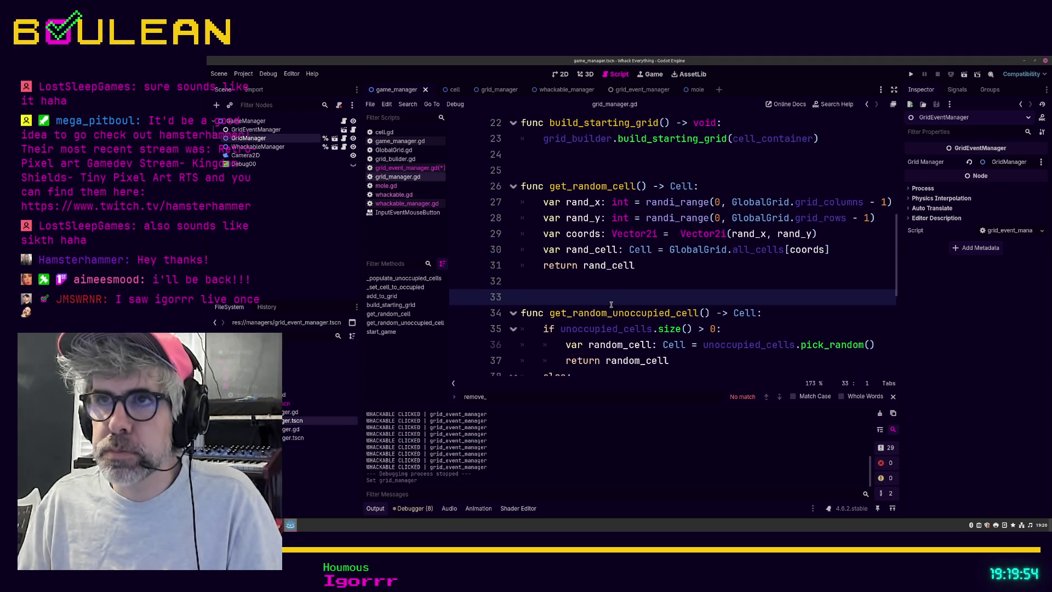
scroll(611, 305, "down", 5)
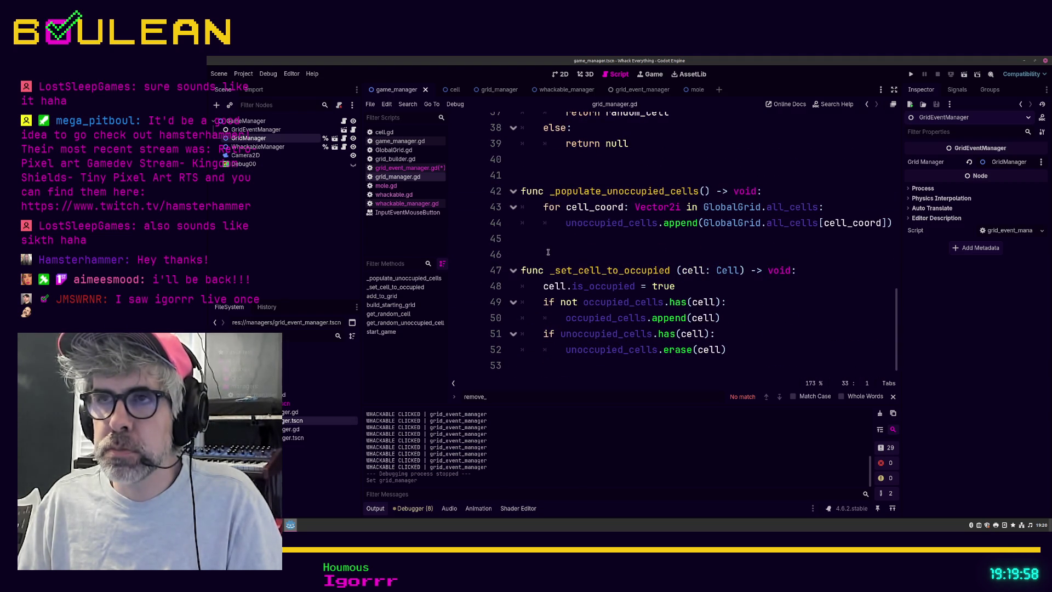
left_click(548, 253)
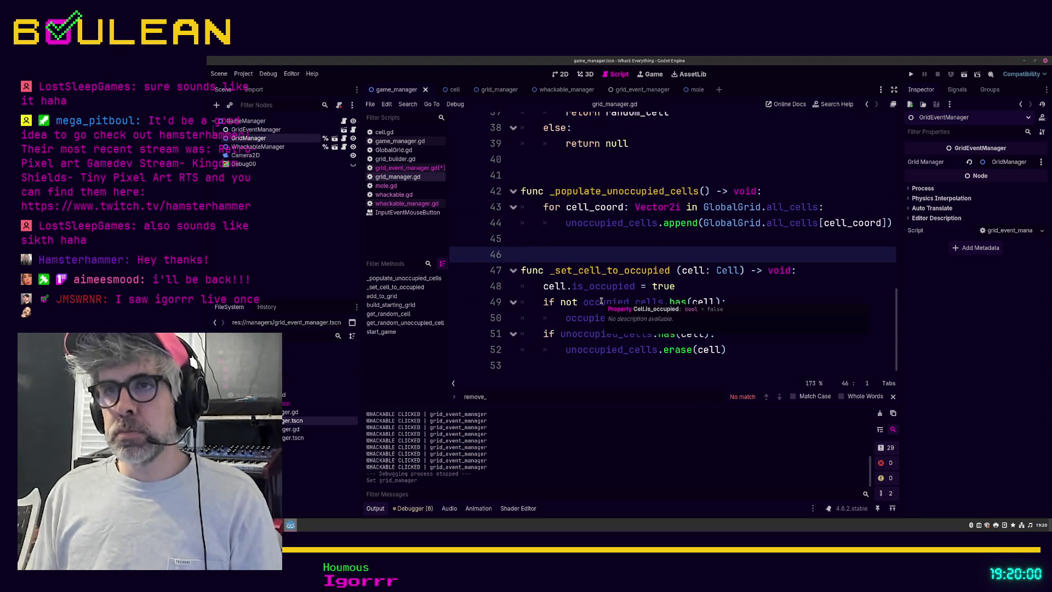
key("Return")
key("Return")
key("Up")
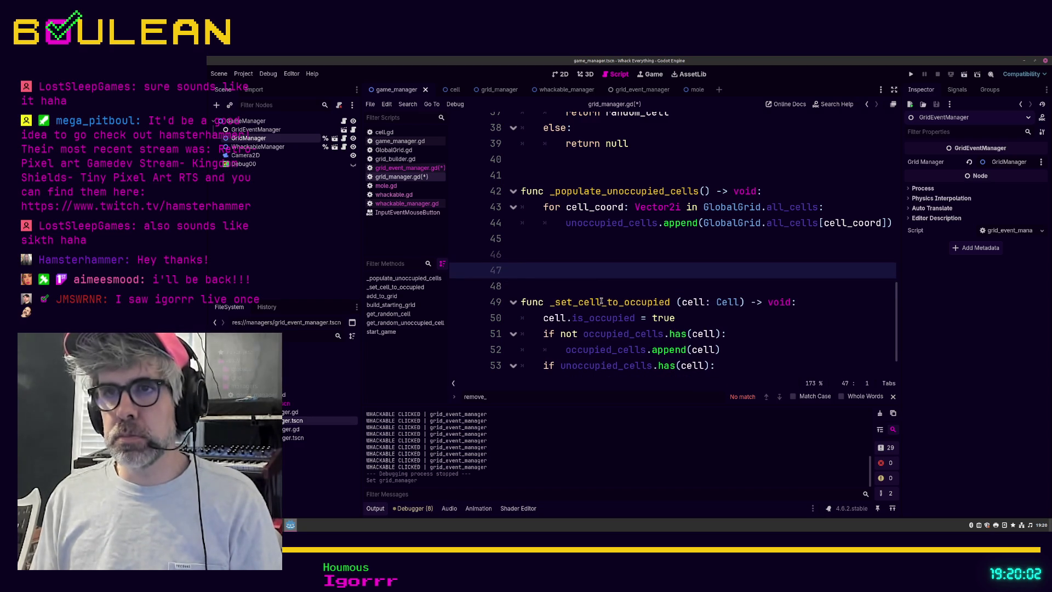
key("Return")
key("Up")
type("func _remove_from")
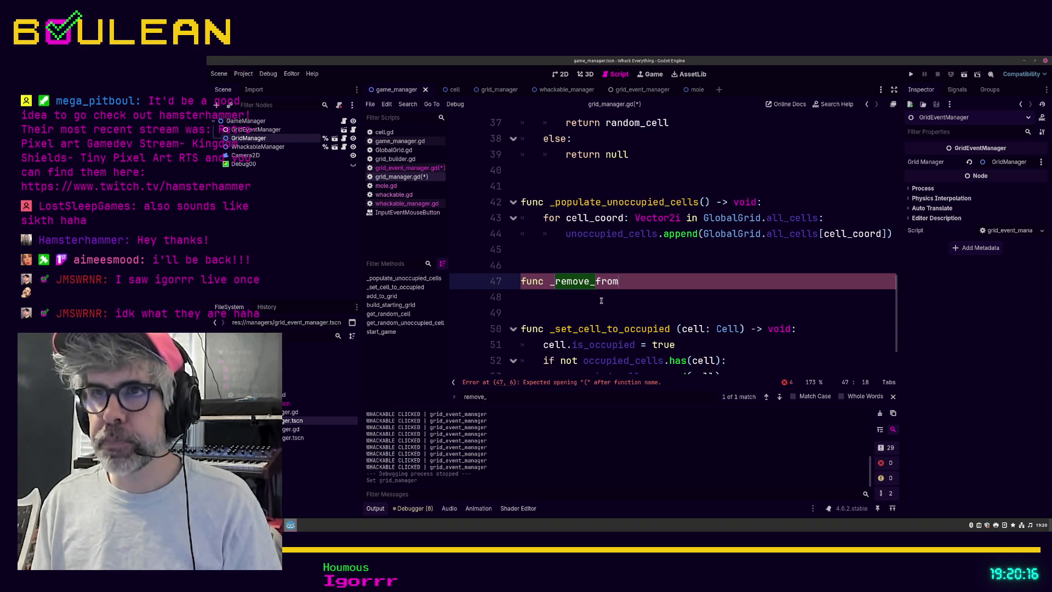
Step: Extend the name to '_remove_from_grid(' and look up add_to_grid's parameters for reference
key("ctrl+f")
type("add")
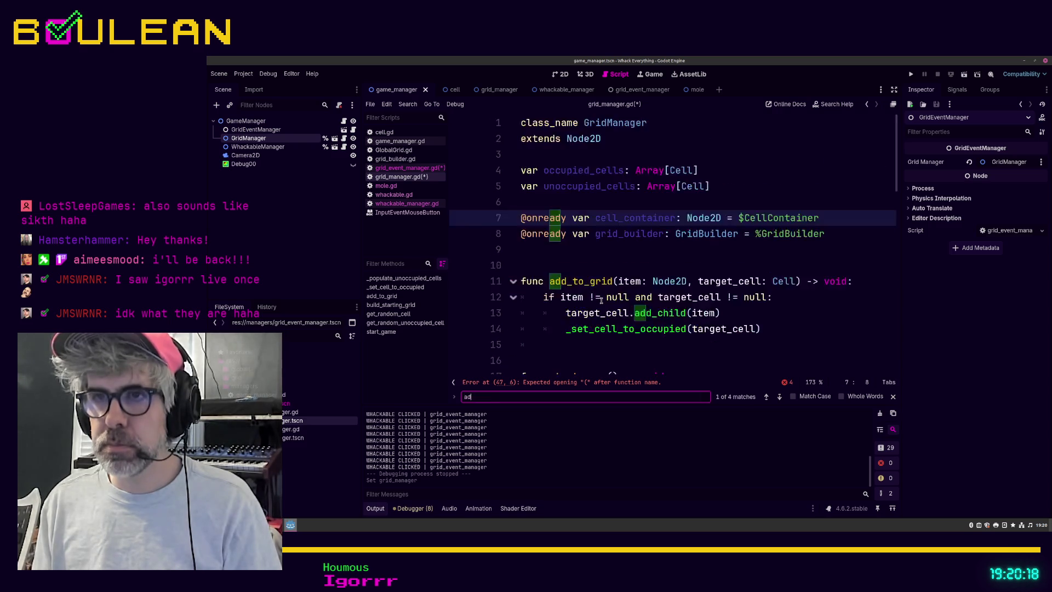
key("BackSpace")
key("BackSpace")
key("BackSpace")
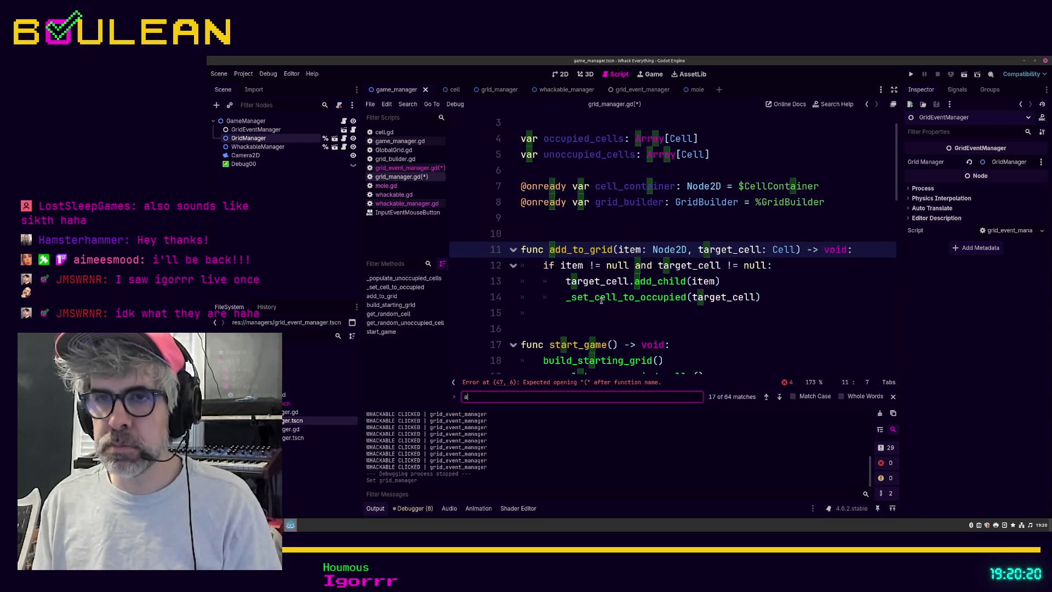
type("remove_fr")
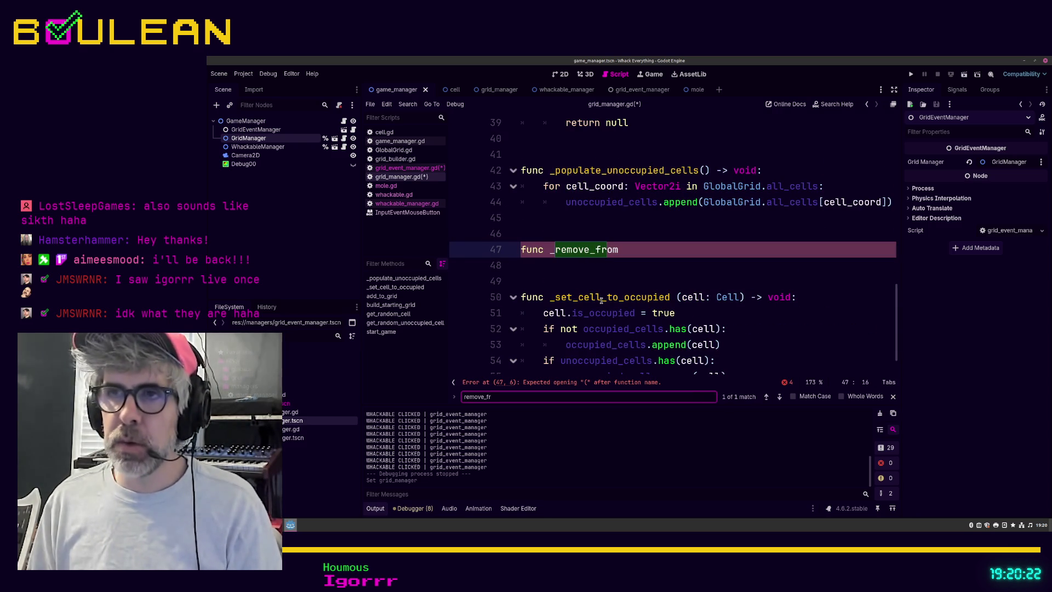
left_click(634, 251)
type("grid(")
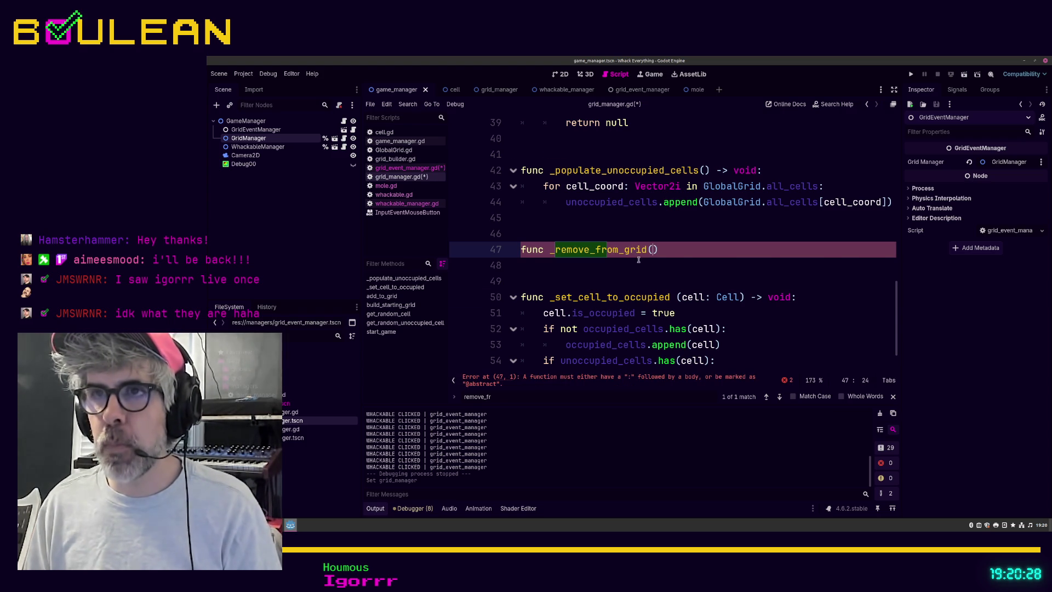
scroll(638, 260, "up", 3)
scroll(639, 260, "up", 4)
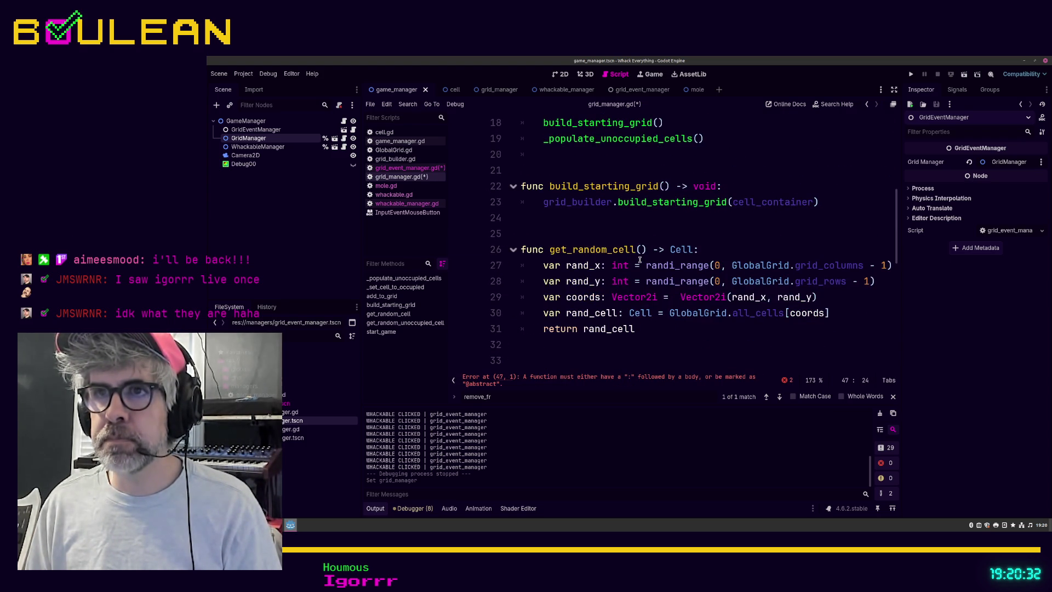
scroll(639, 259, "up", 5)
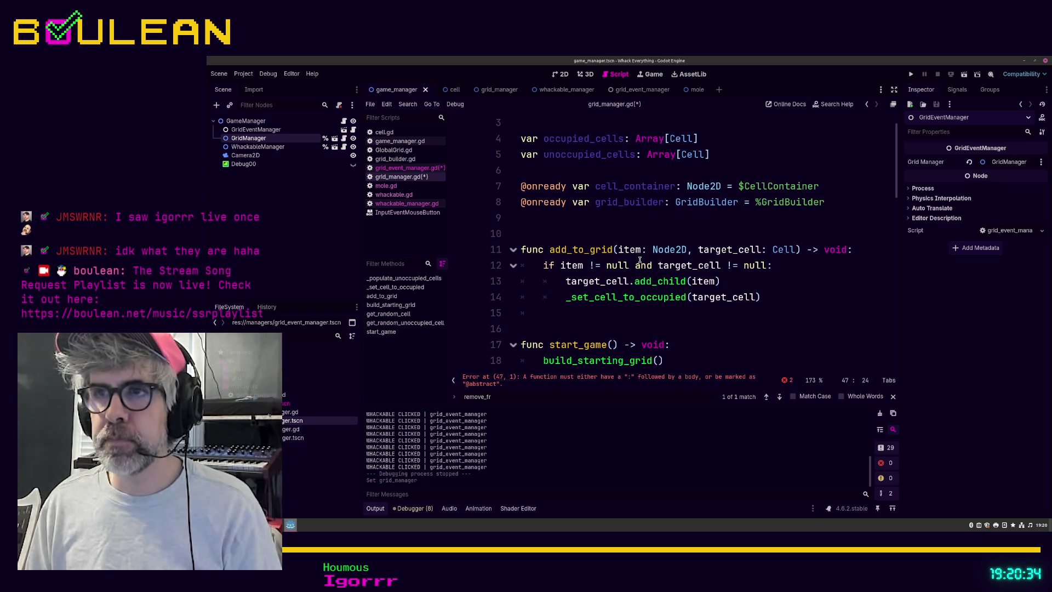
left_click(796, 250)
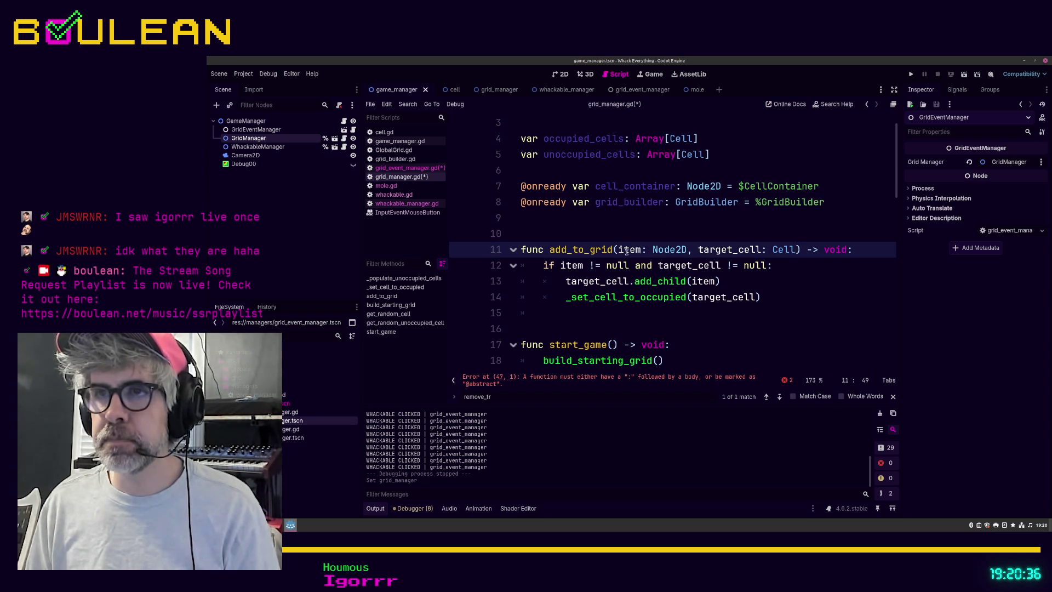
left_click(618, 250, "shift")
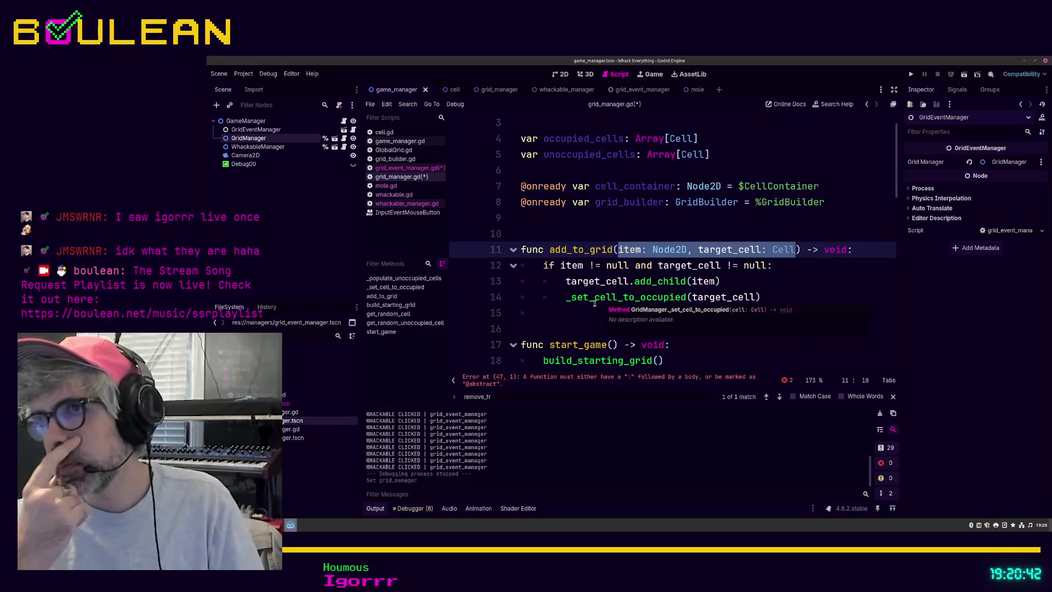
scroll(595, 302, "down", 3)
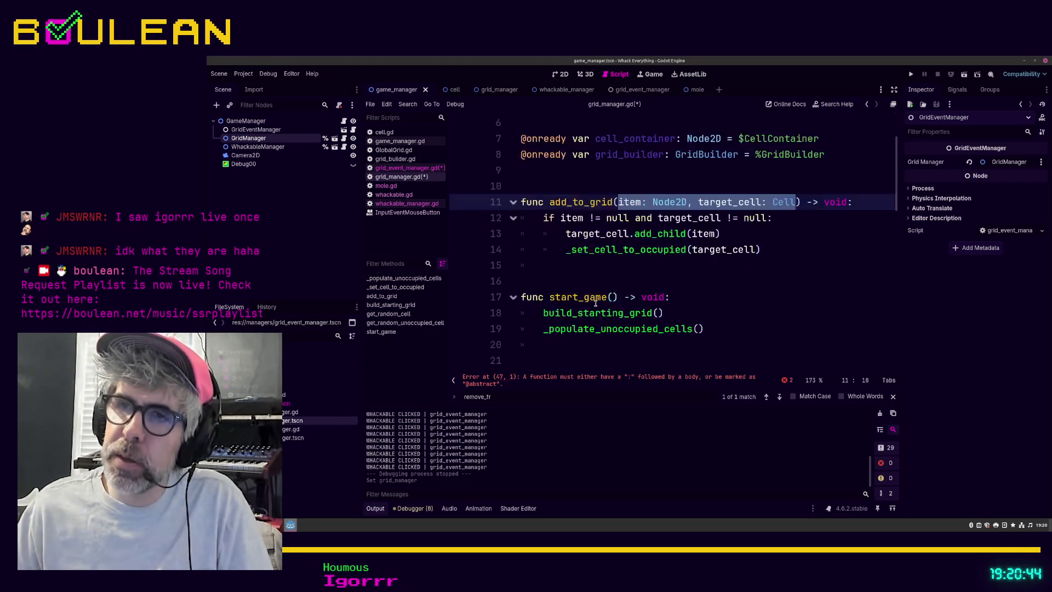
scroll(595, 303, "down", 5)
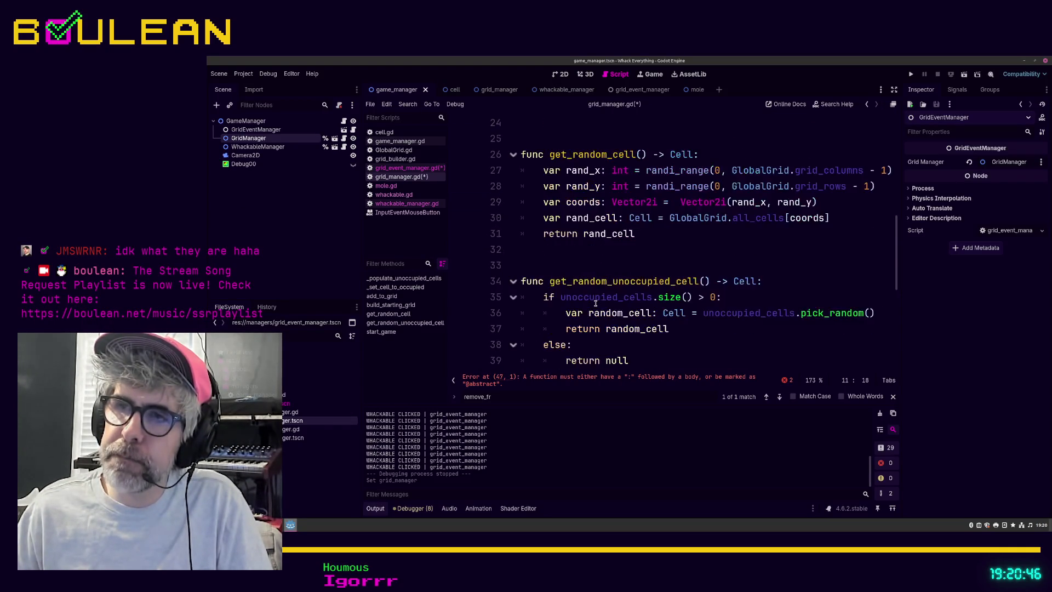
scroll(596, 303, "down", 3)
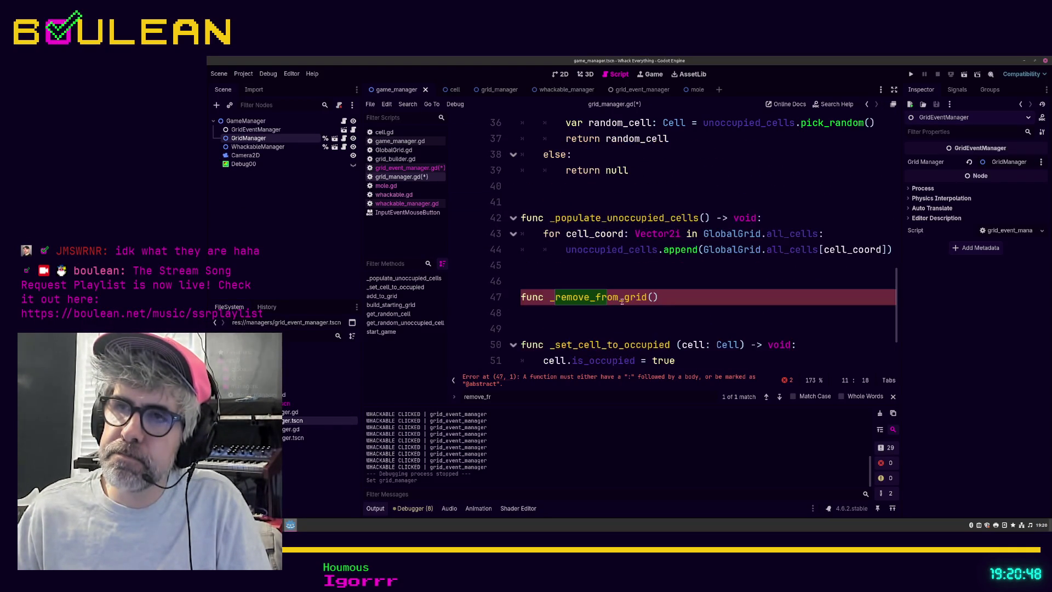
Step: Complete the signature with (item: Node2D, target_cell: Cell) -> void and a pass body
type("item: Node2D, target_cell: Cell")
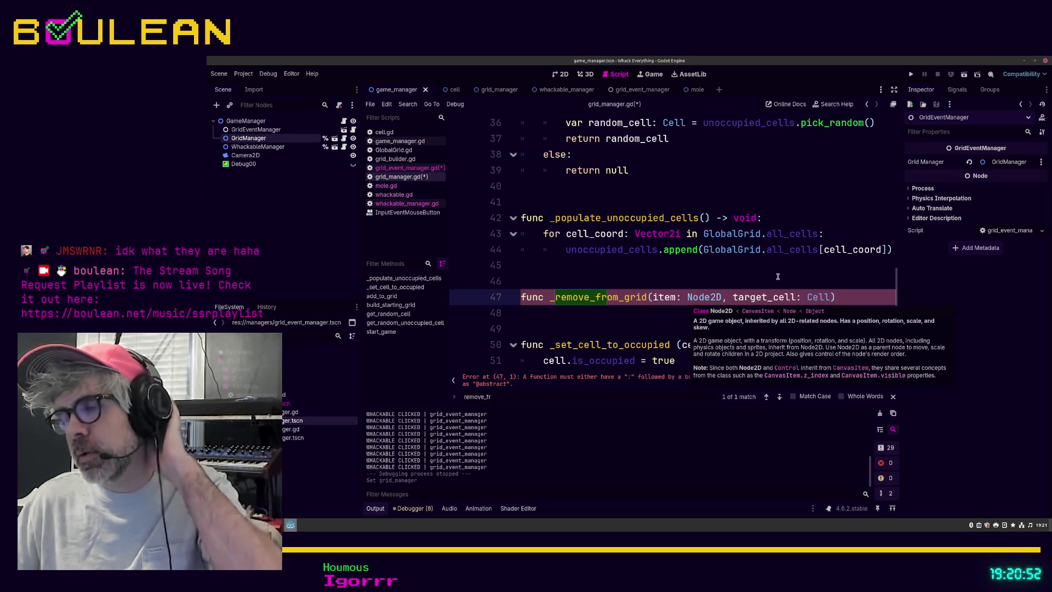
left_click(844, 296)
type("-> vd")
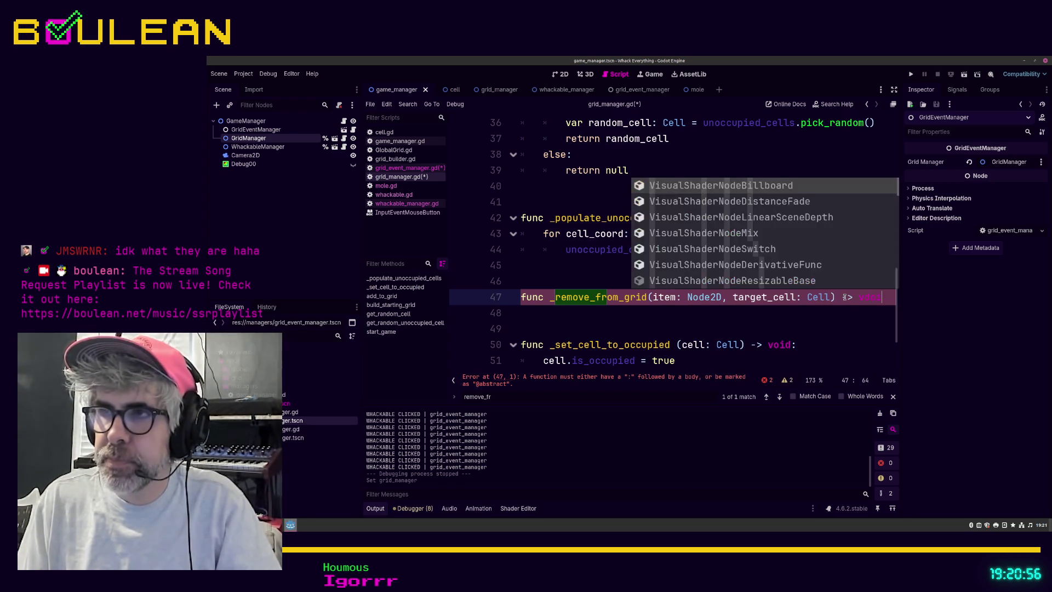
key("BackSpace")
type("oid:")
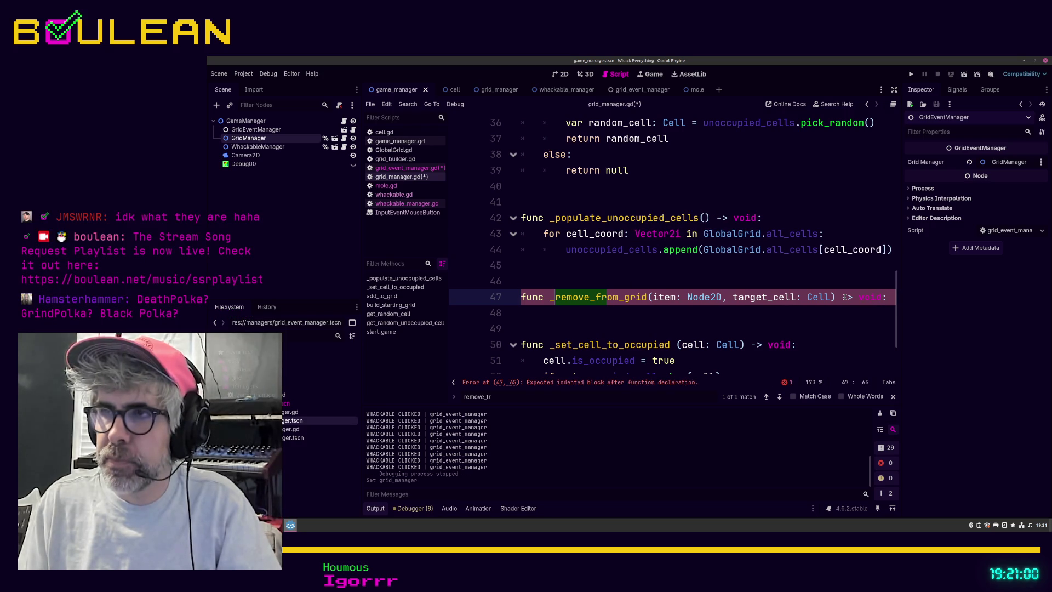
key("Return")
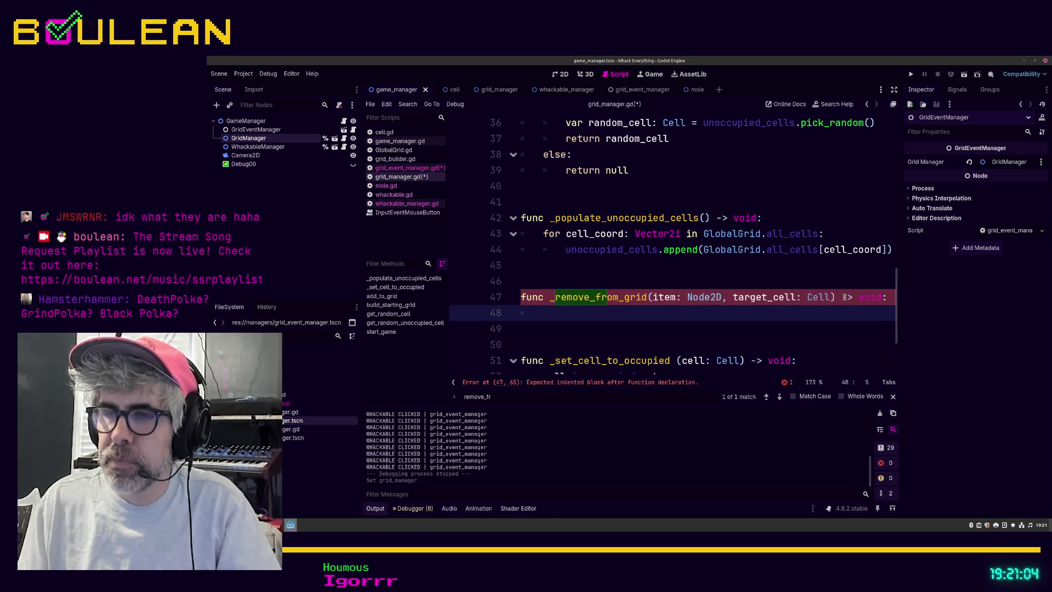
type("pass")
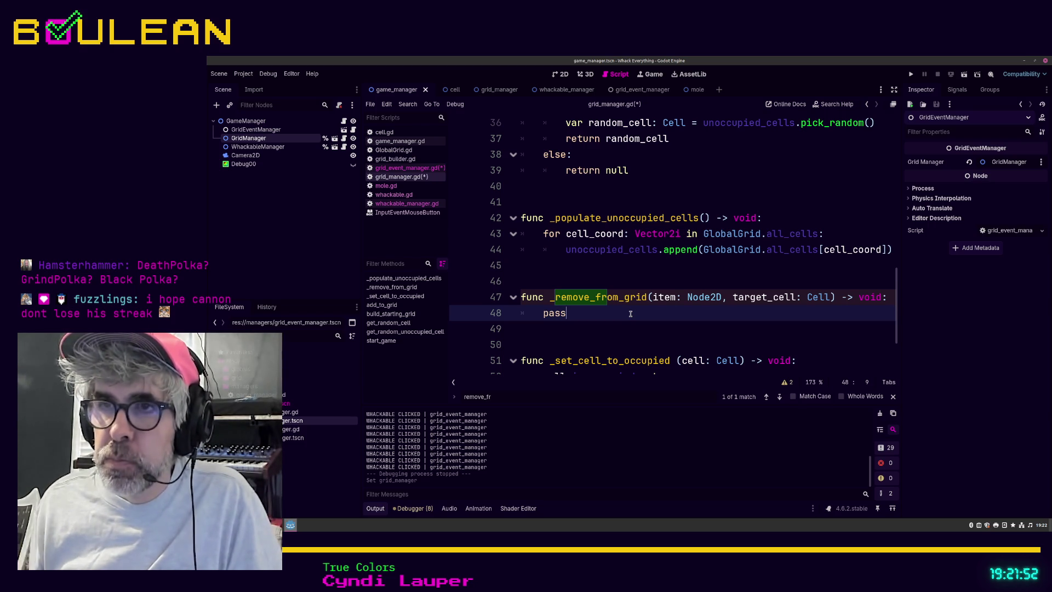
Step: Rename the stub to remove_from_grid and cut it from its current position
key("Up")
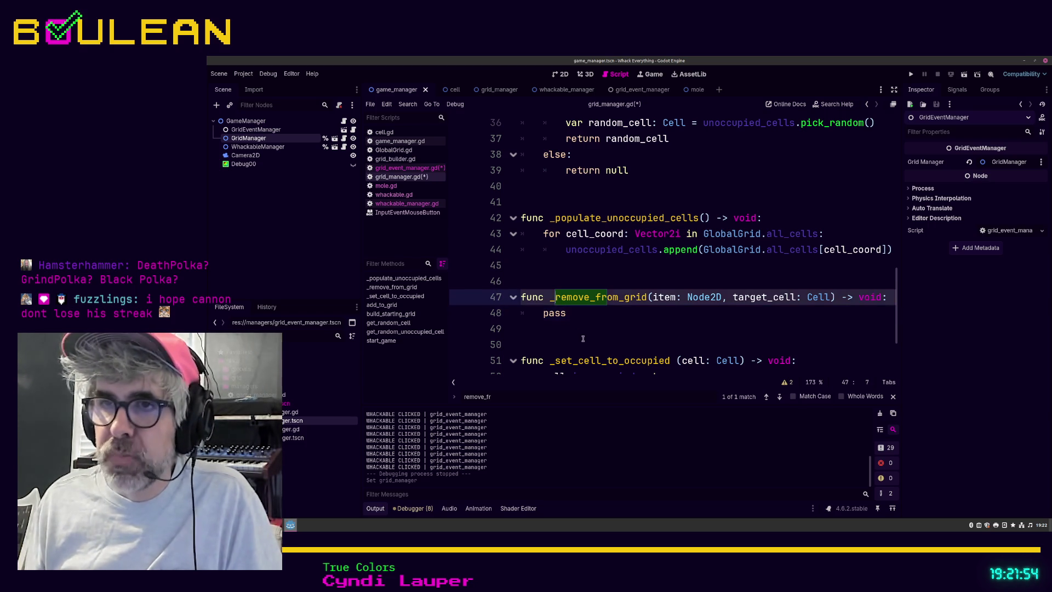
key("BackSpace")
key("Down")
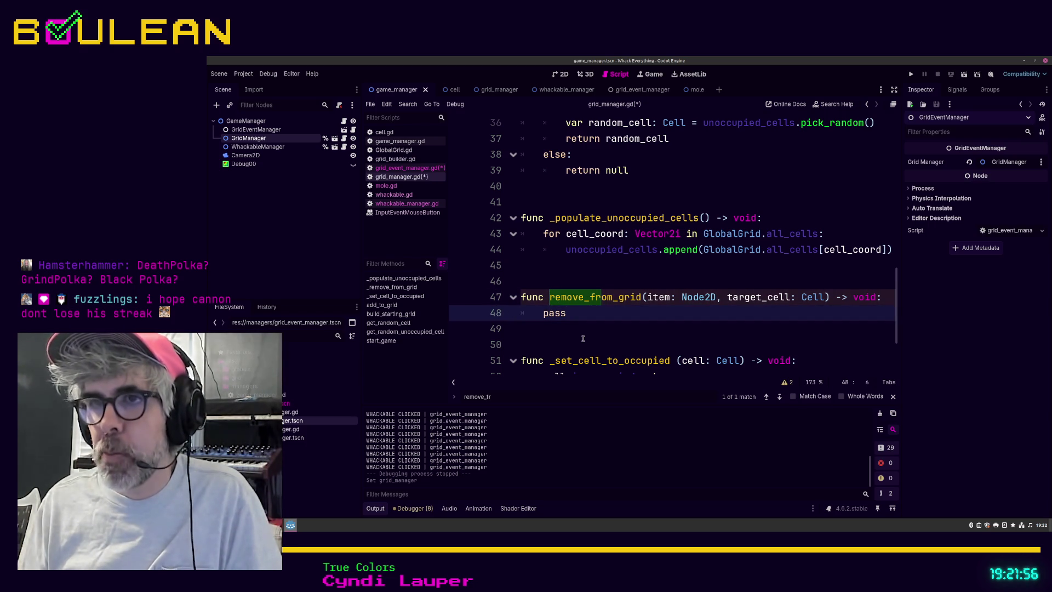
key("shift+Home")
key("shift+Up")
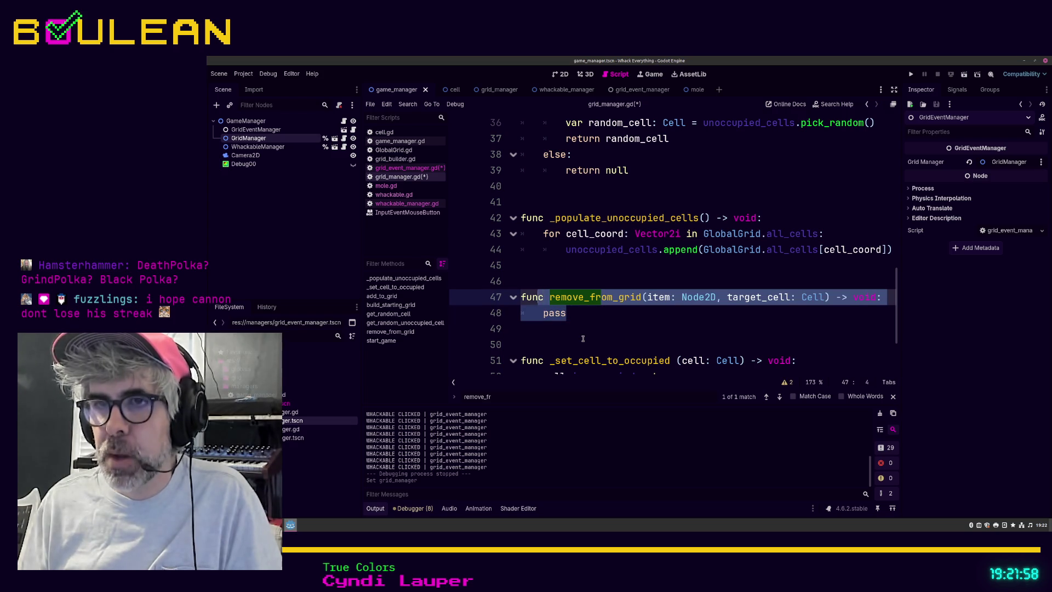
key("shift+Home")
key("ctrl+c")
key("BackSpace")
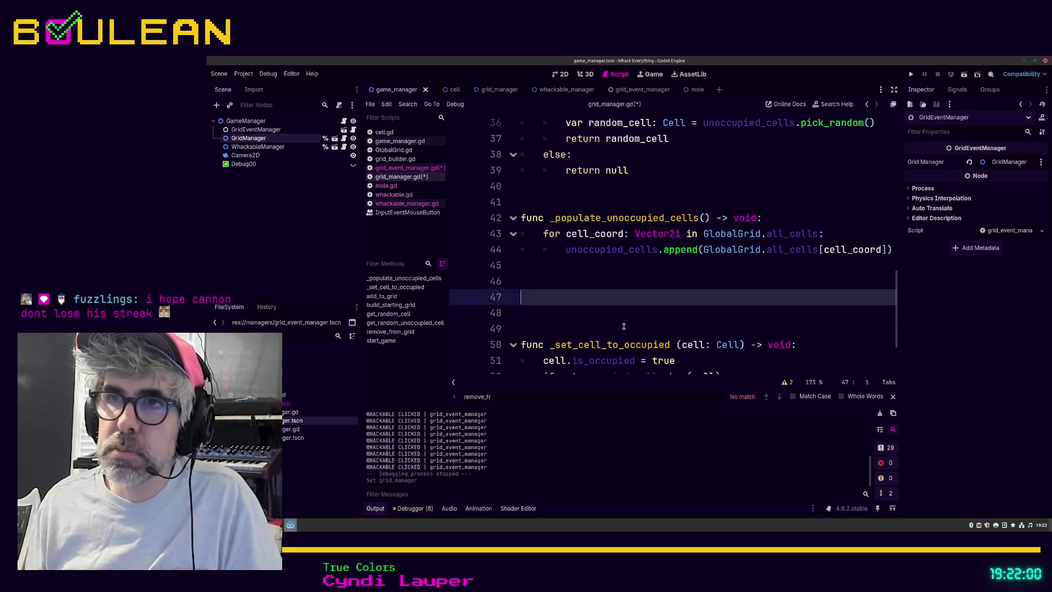
Step: Paste the remove_from_grid stub below get_random_unoccupied_cell and save grid_manager.gd
scroll(626, 325, "up", 3)
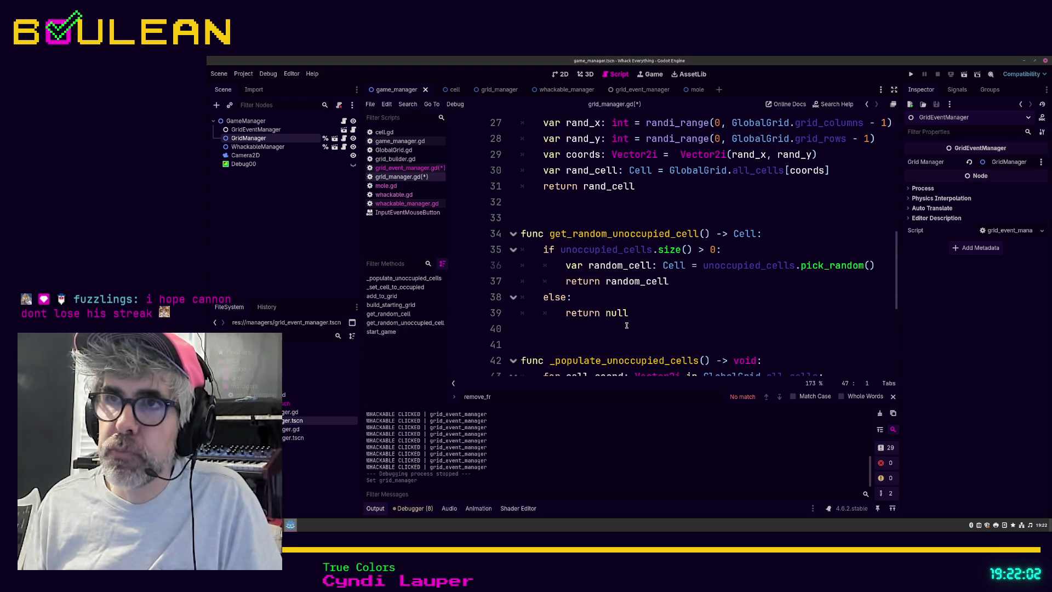
scroll(626, 326, "up", 1)
scroll(626, 325, "down", 1)
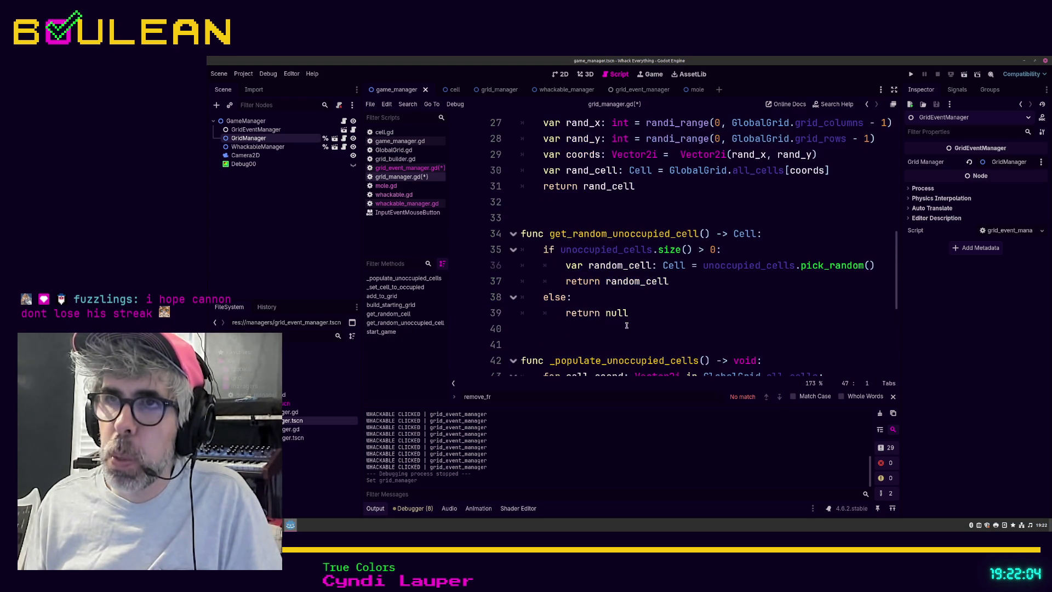
left_click(583, 331)
key("Return")
key("Return")
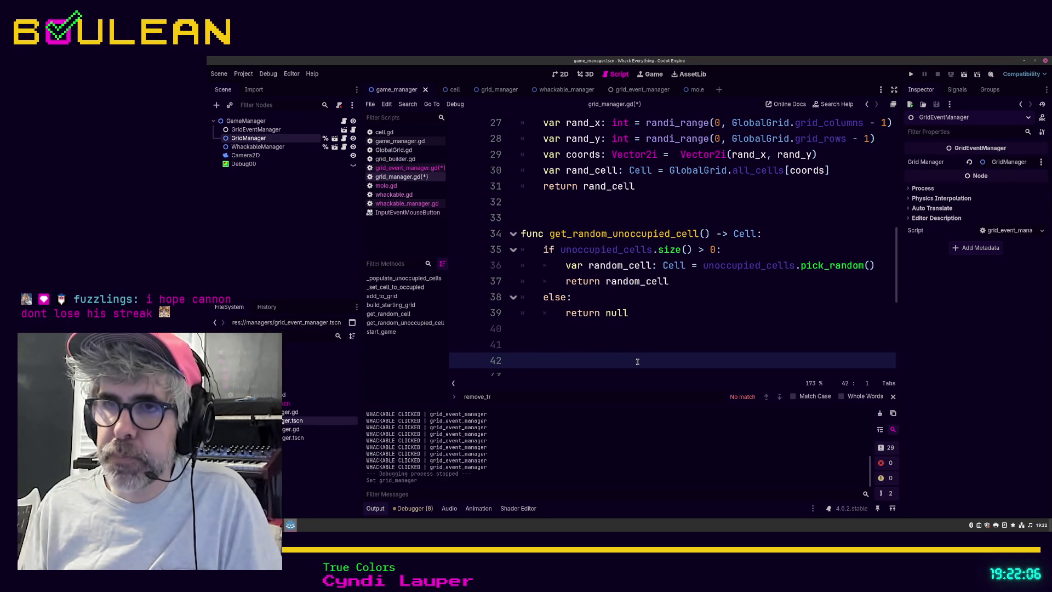
key("ctrl+v")
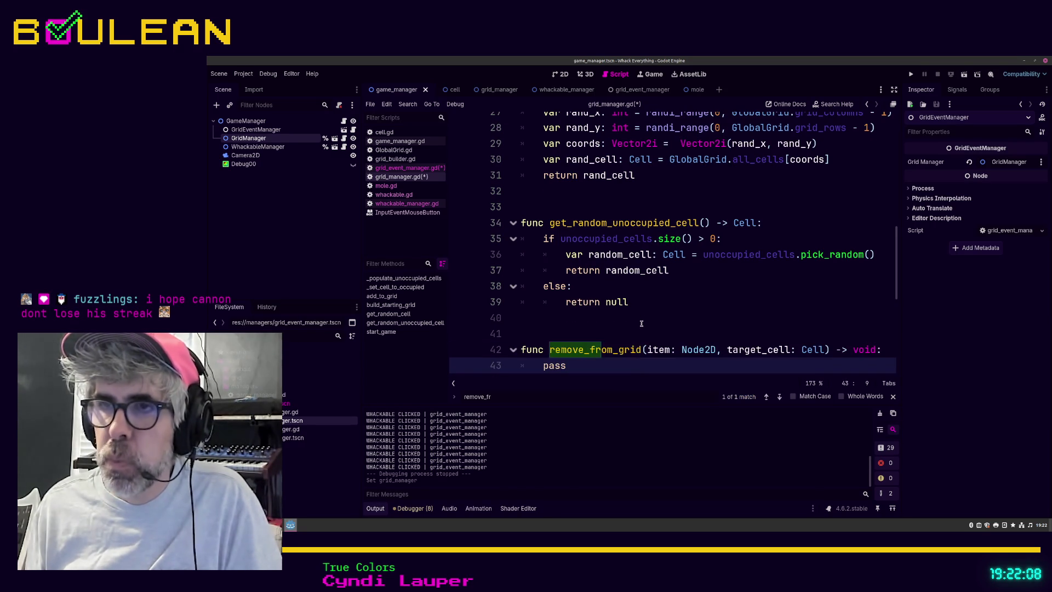
scroll(641, 318, "up", 2)
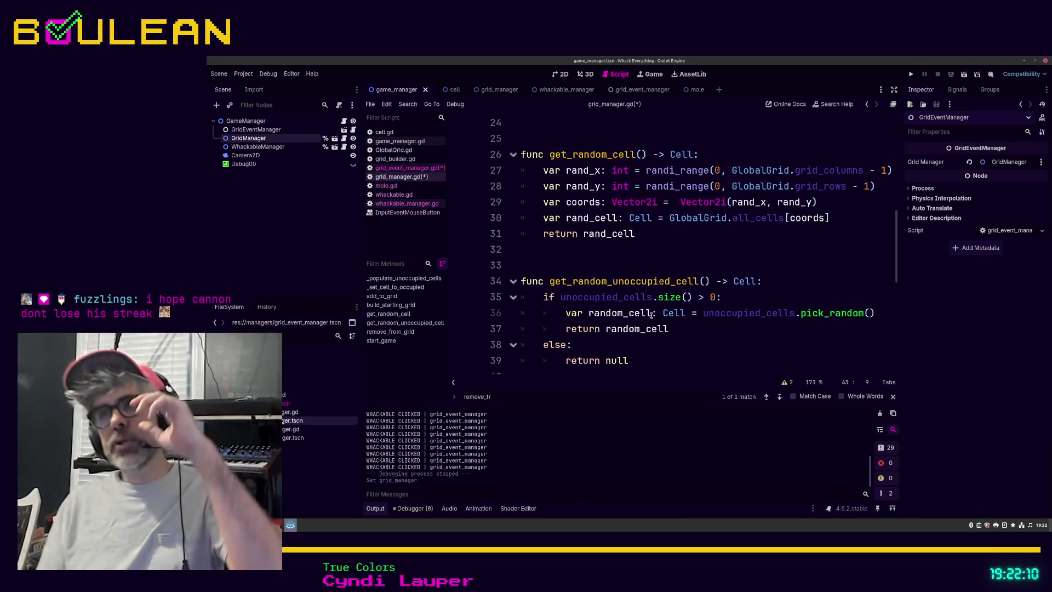
scroll(610, 330, "down", 3)
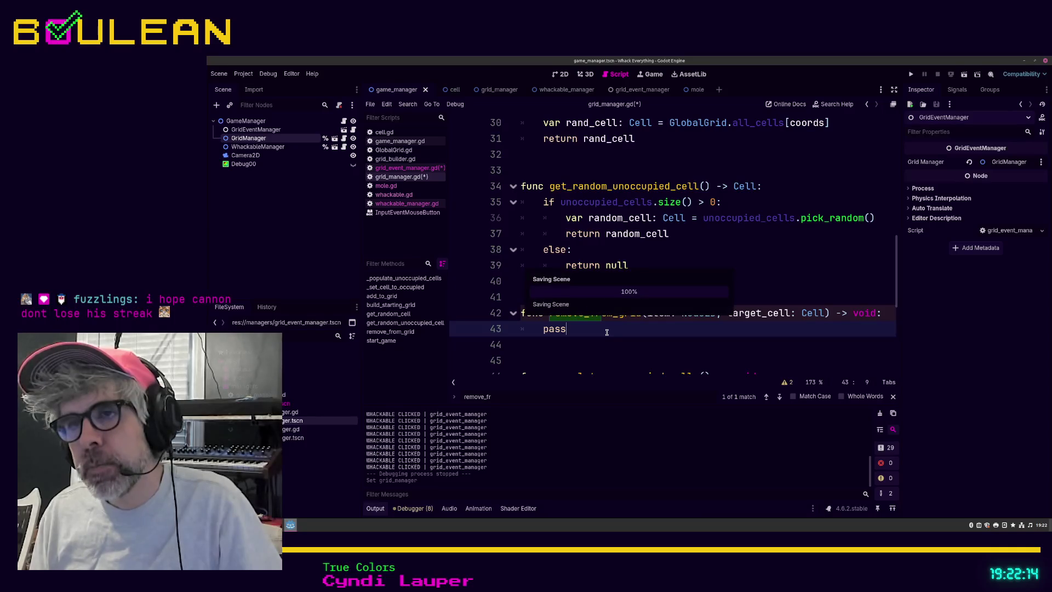
key("ctrl+s")
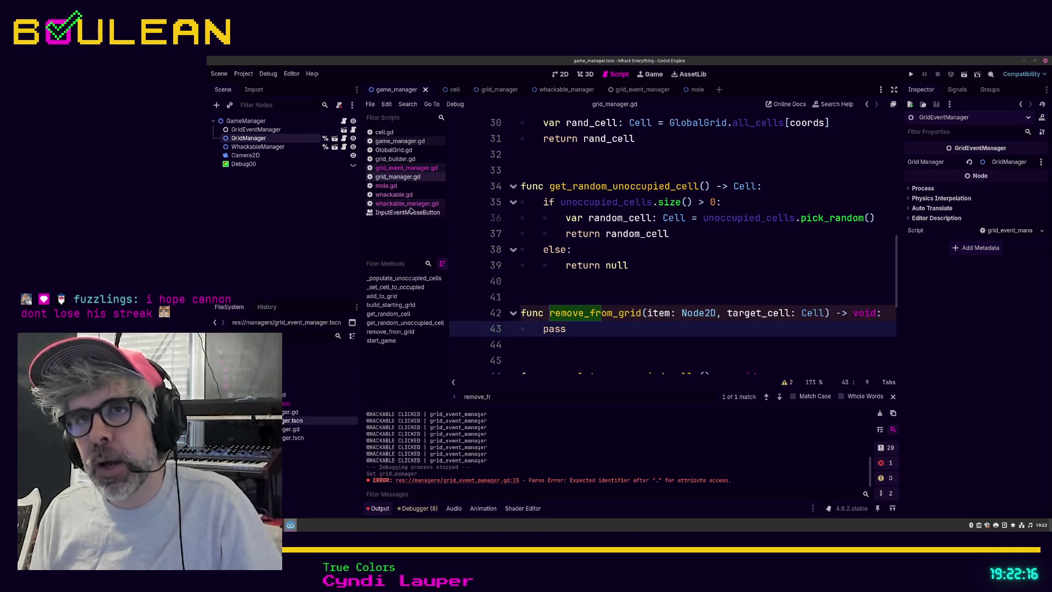
Step: In grid_event_manager.gd, complete the call as grid_manager.remove_from_grid(whackable)
left_click(410, 170)
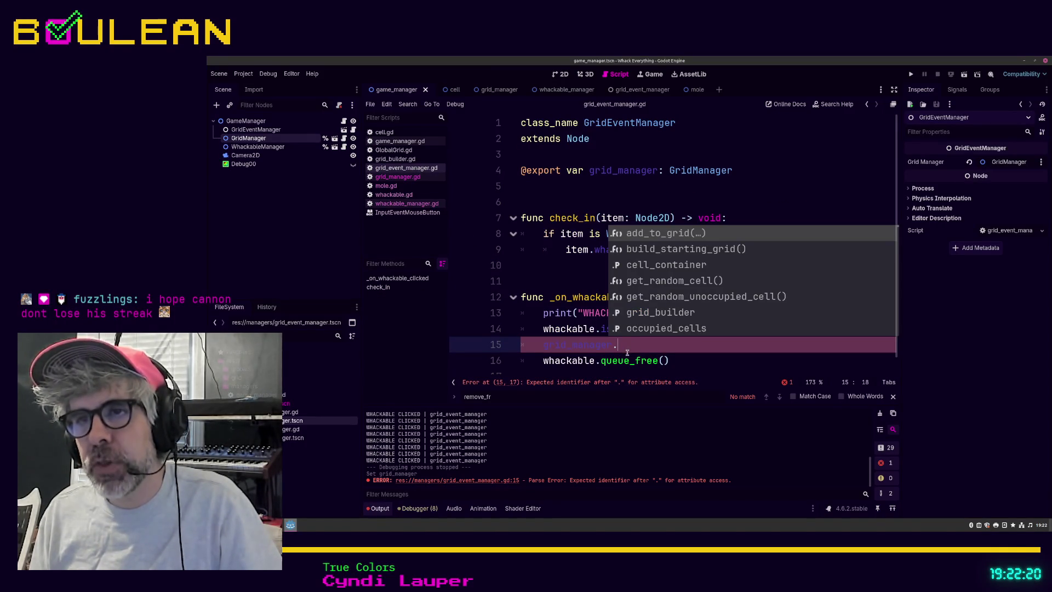
key("Escape")
type("remove")
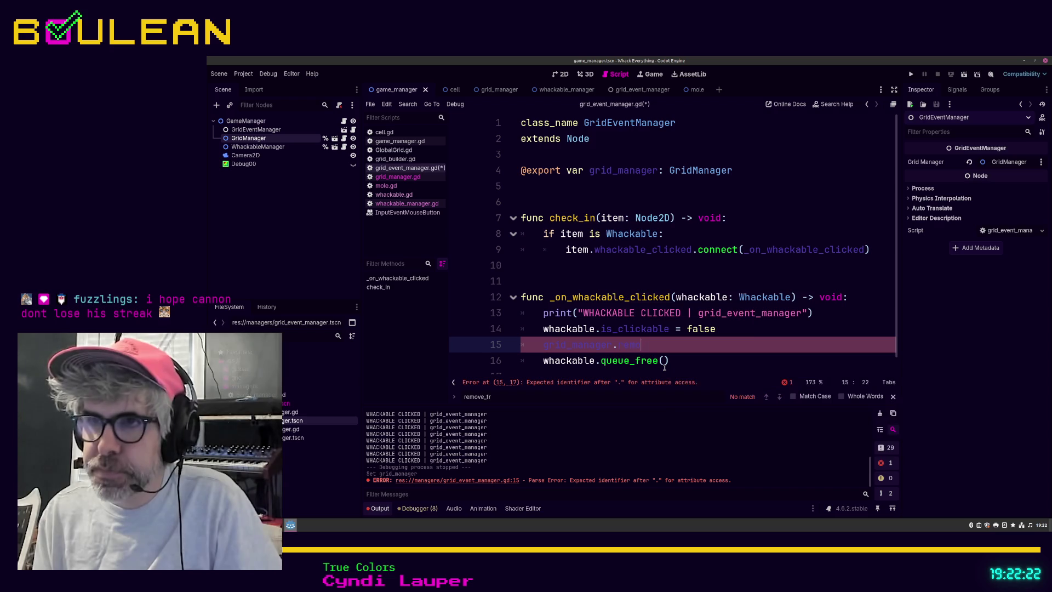
key("Return")
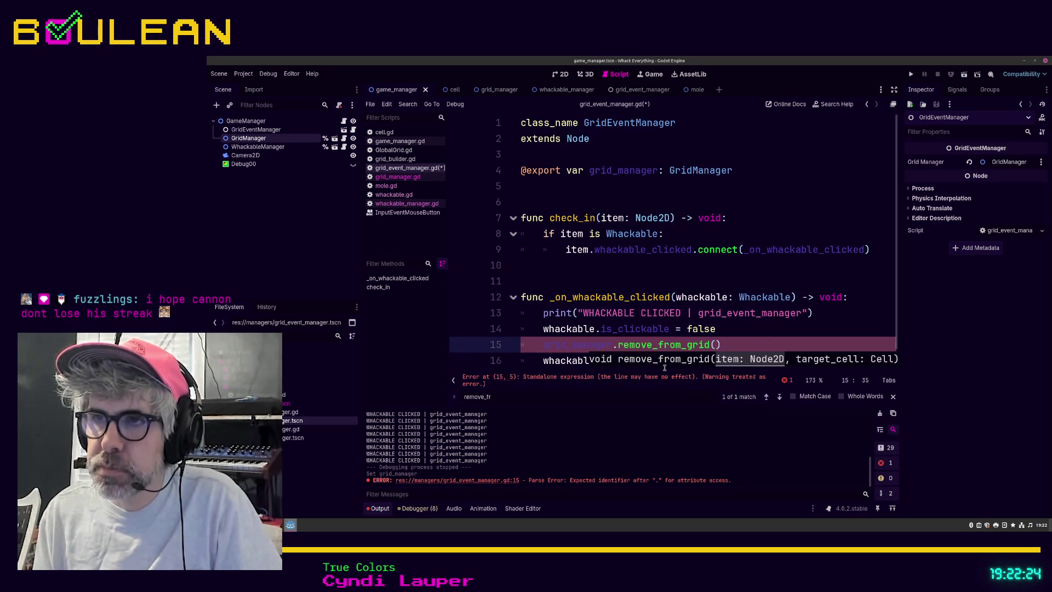
type("whackable")
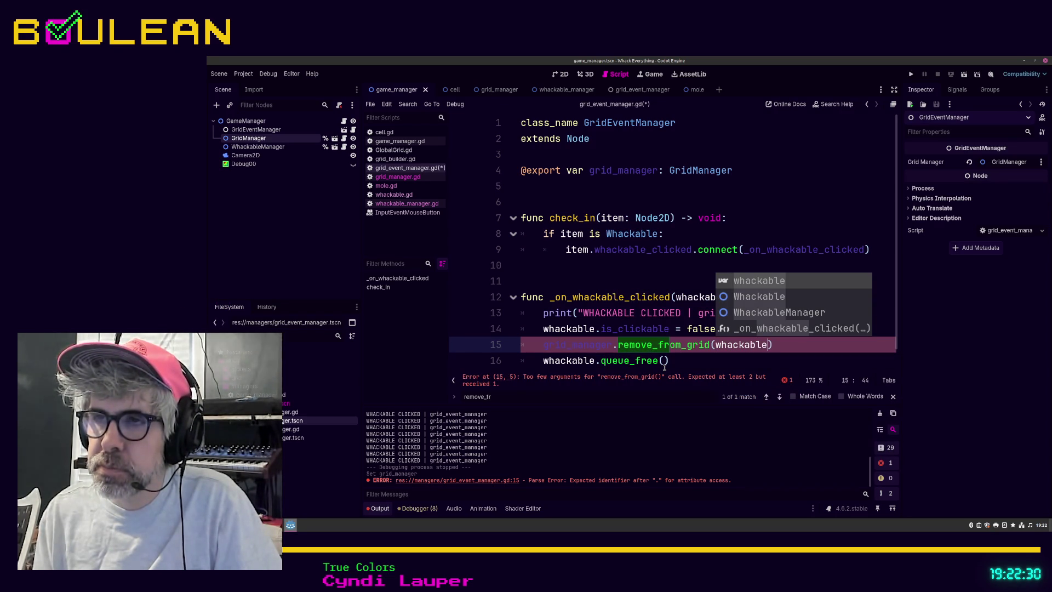
left_click(692, 364)
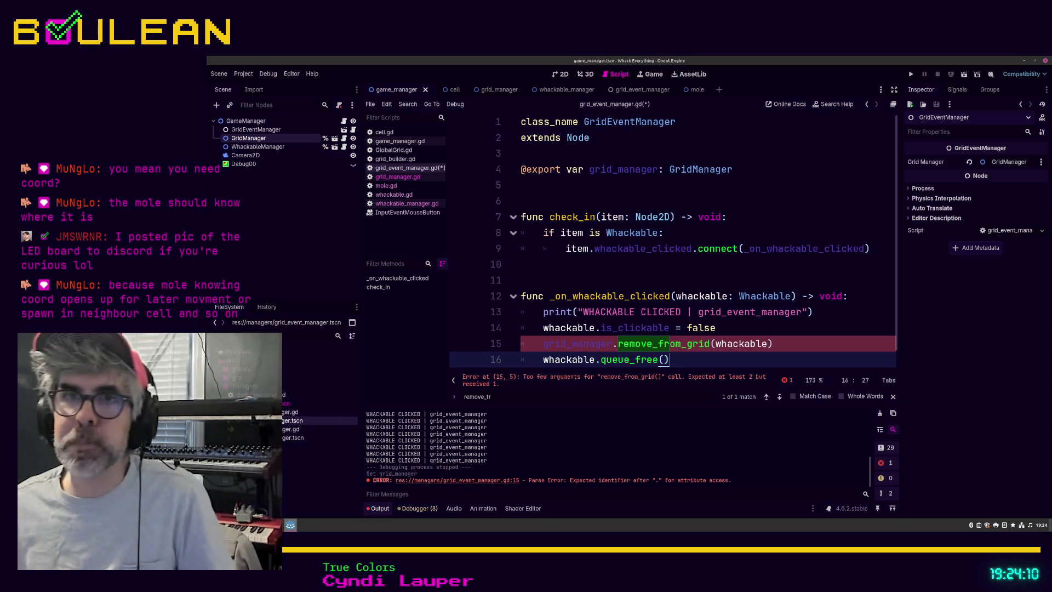
Step: In whackable.gd, declare 'var grid_coordinates: Vector2i' on line 9, fixing the Vector21 typo
left_click(406, 203)
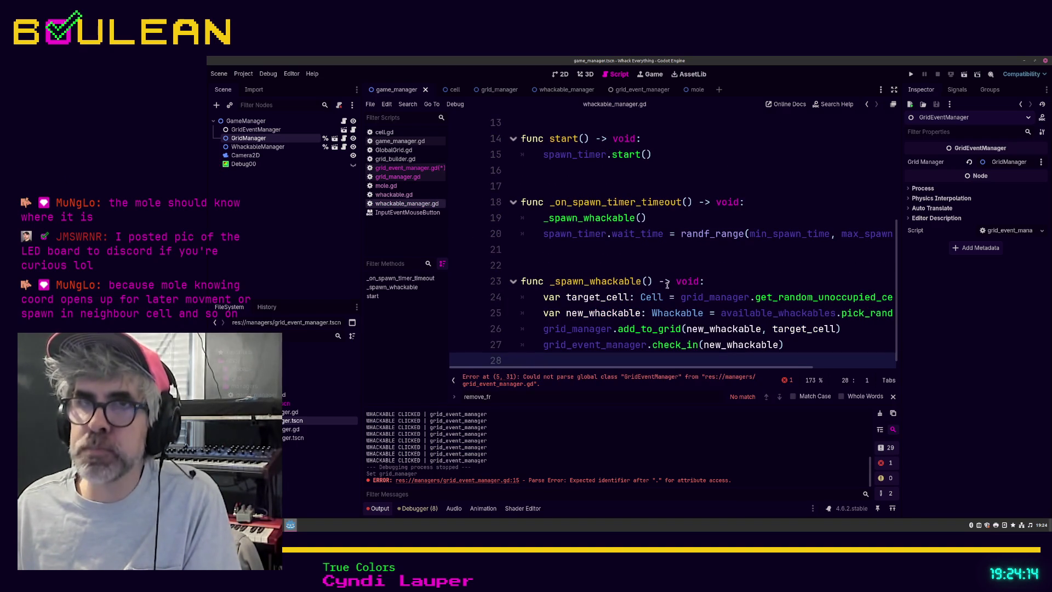
left_click(393, 194)
left_click(572, 251)
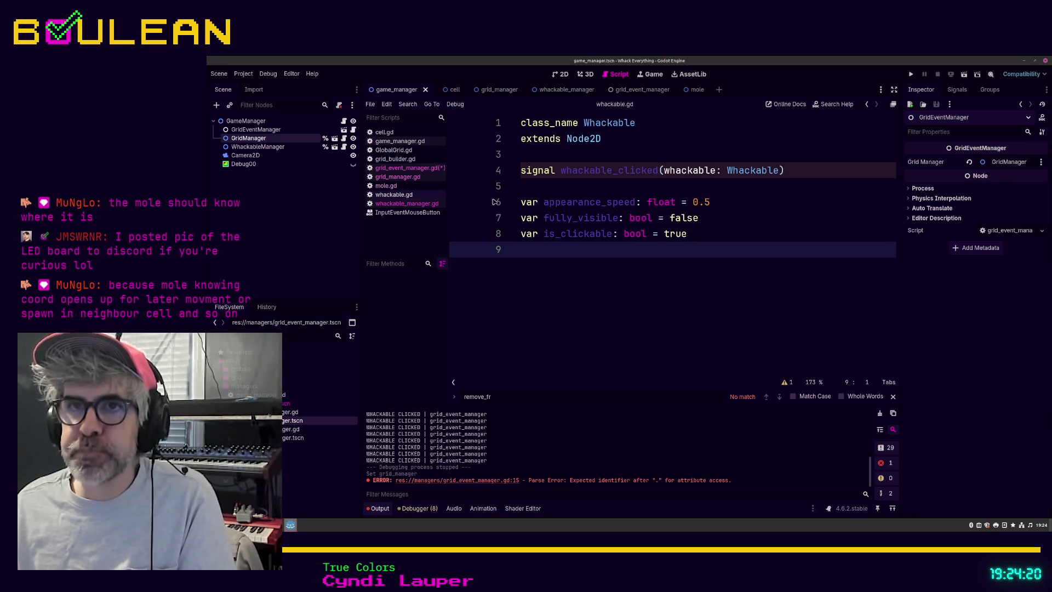
type("var ")
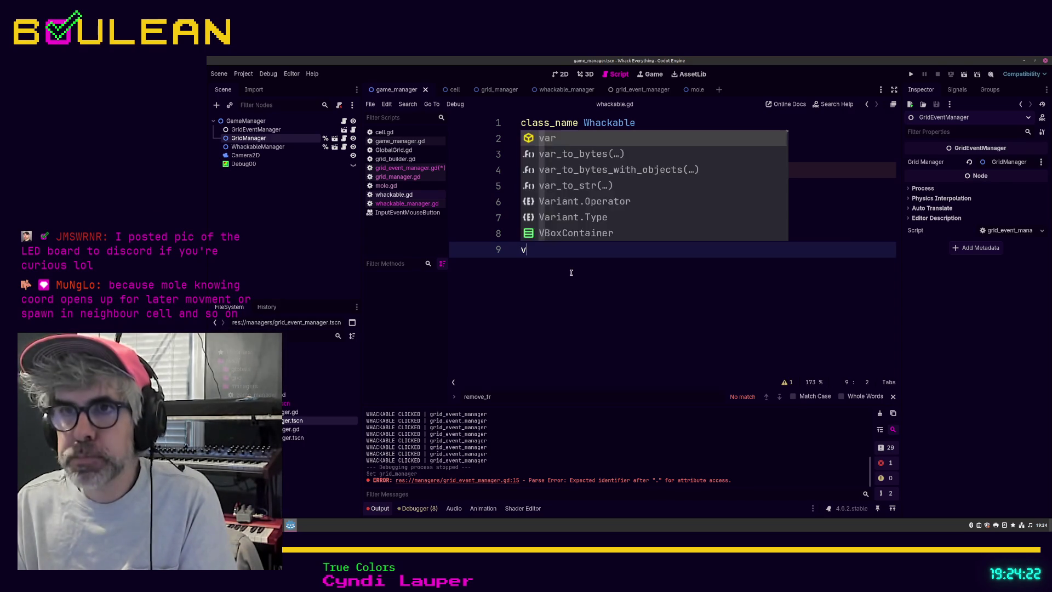
type("grid_co")
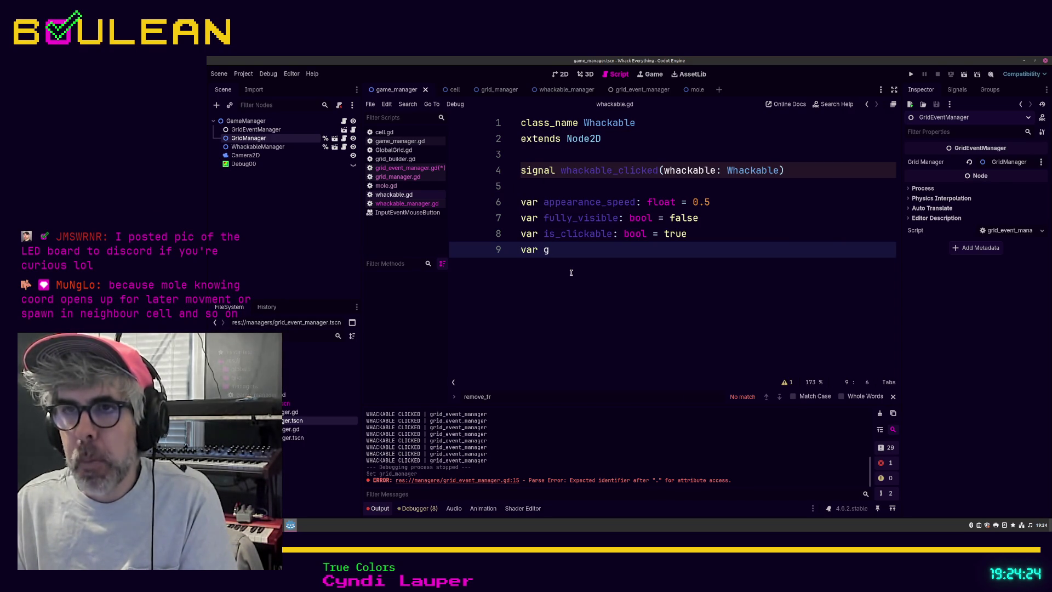
type("ordinates: ")
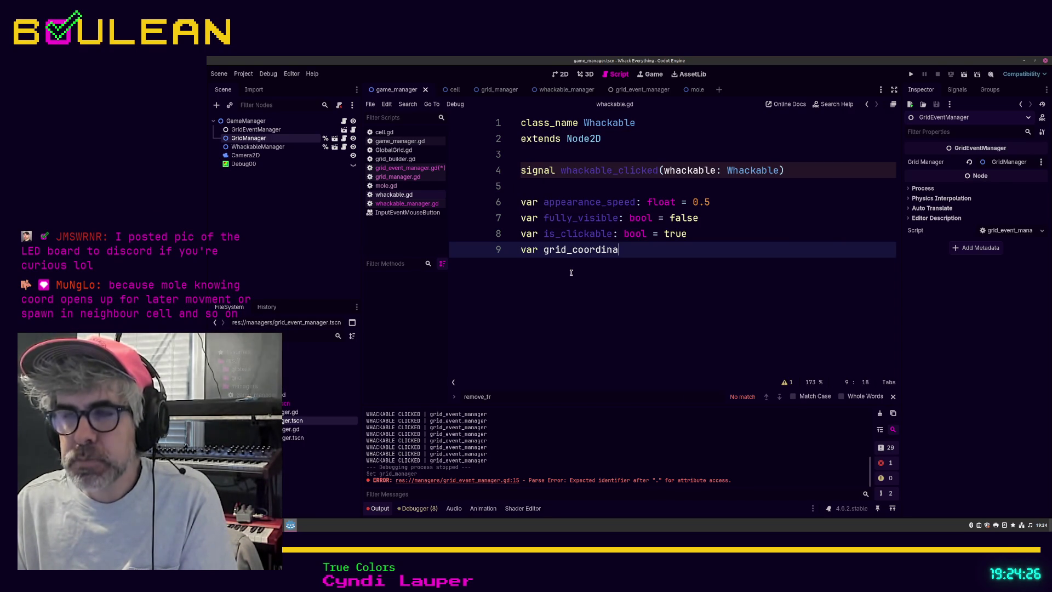
type("Vector2")
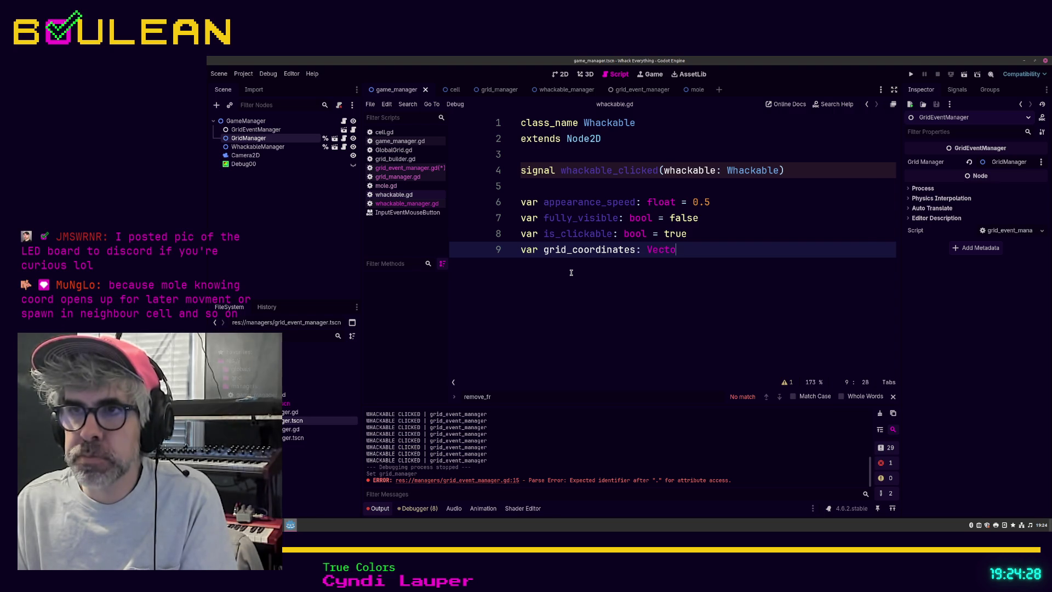
type("i")
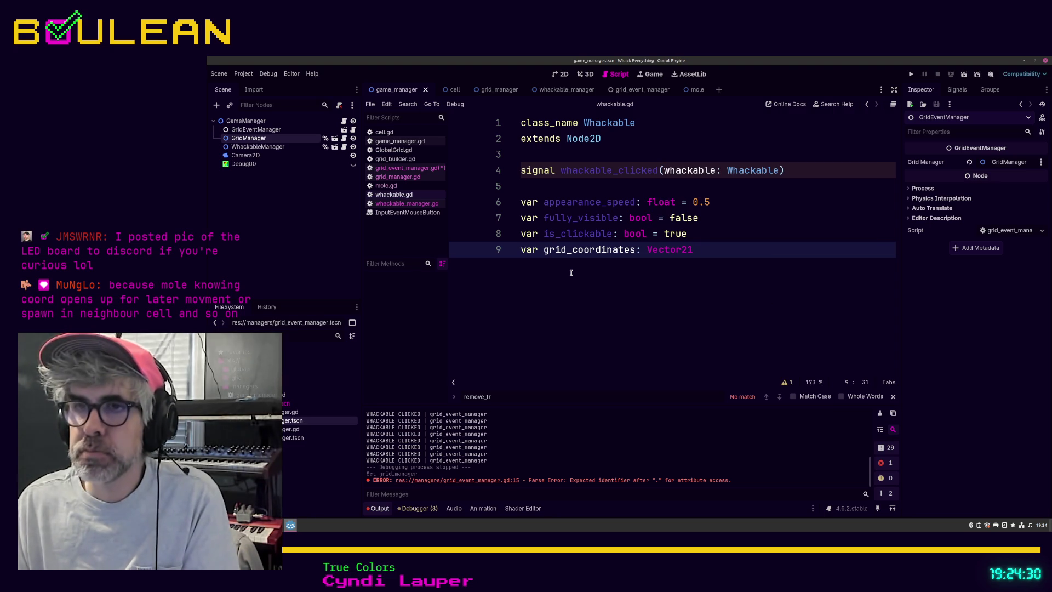
key("shift+Home")
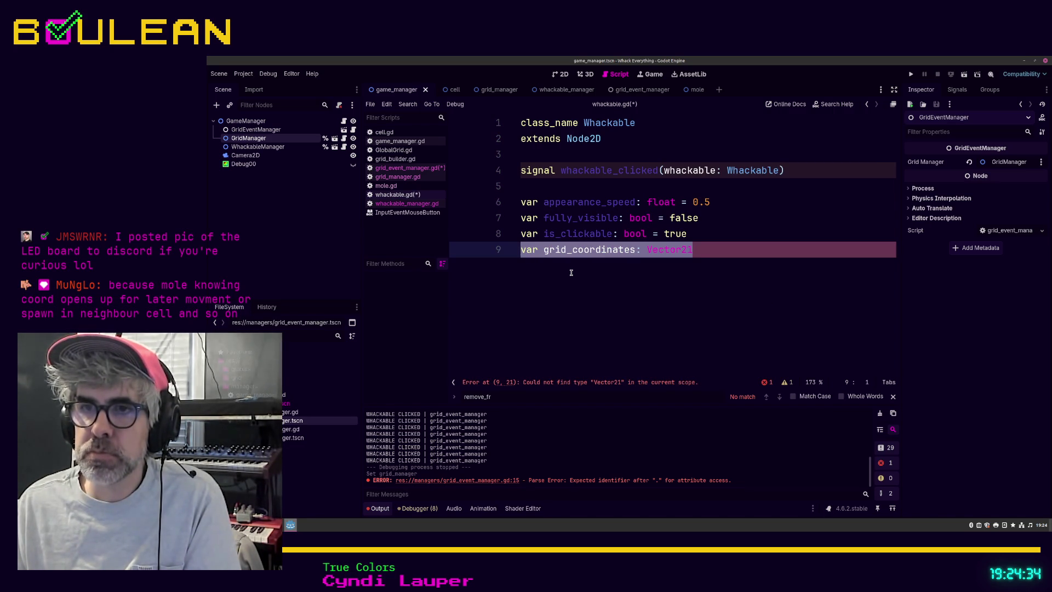
key("End")
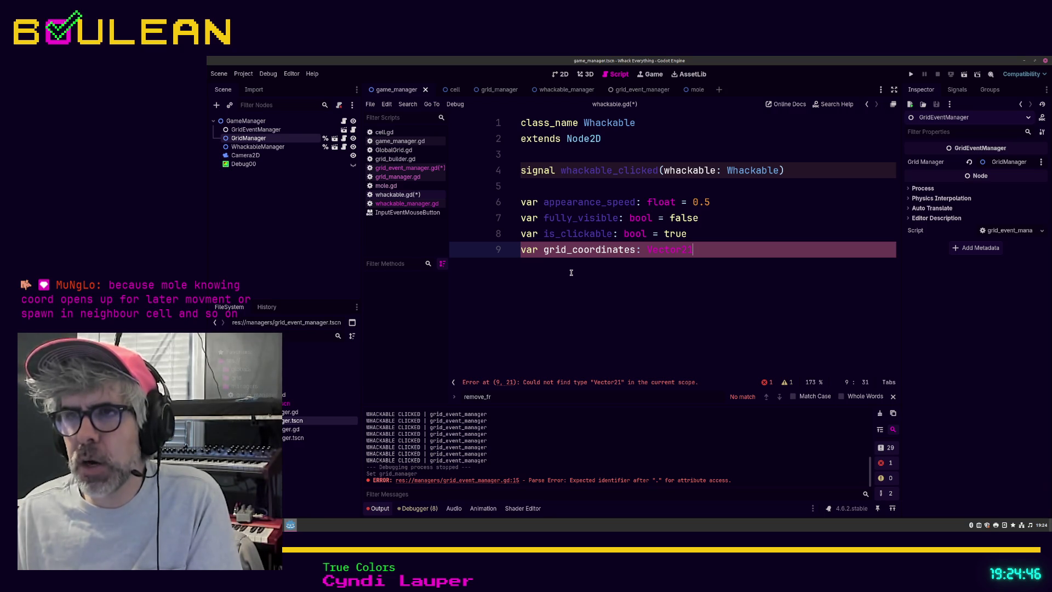
key("BackSpace")
type("i")
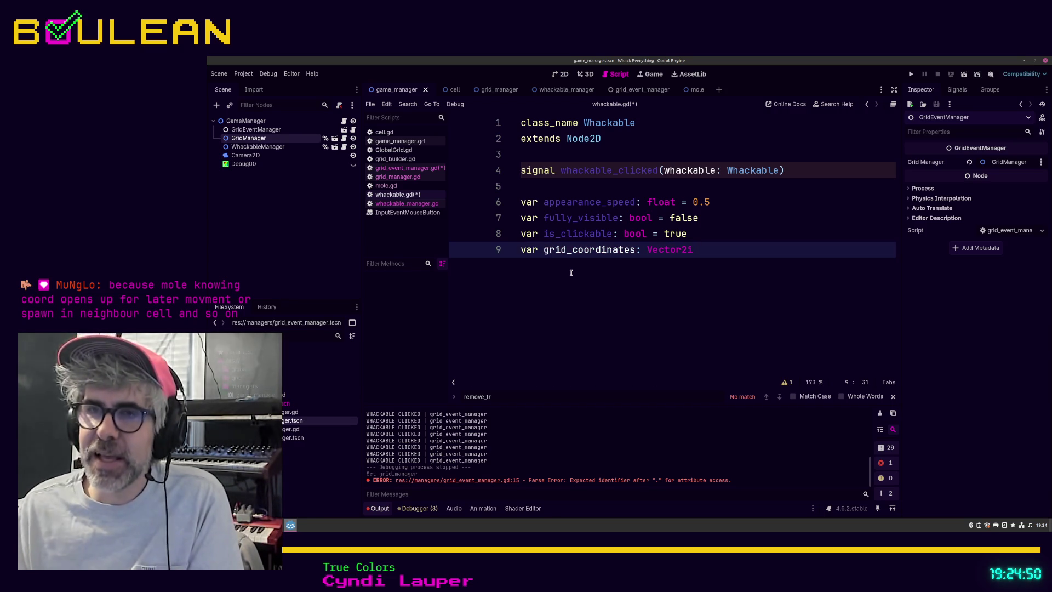
Step: Move the grid_coordinates declaration above is_clickable and save the script
key("shift+Home")
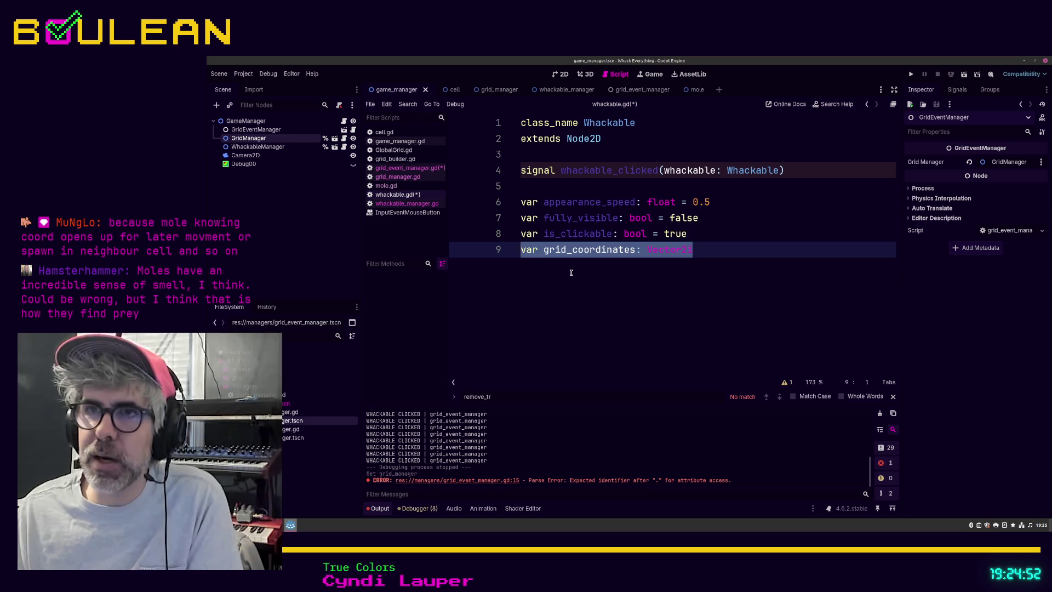
key("alt+Up")
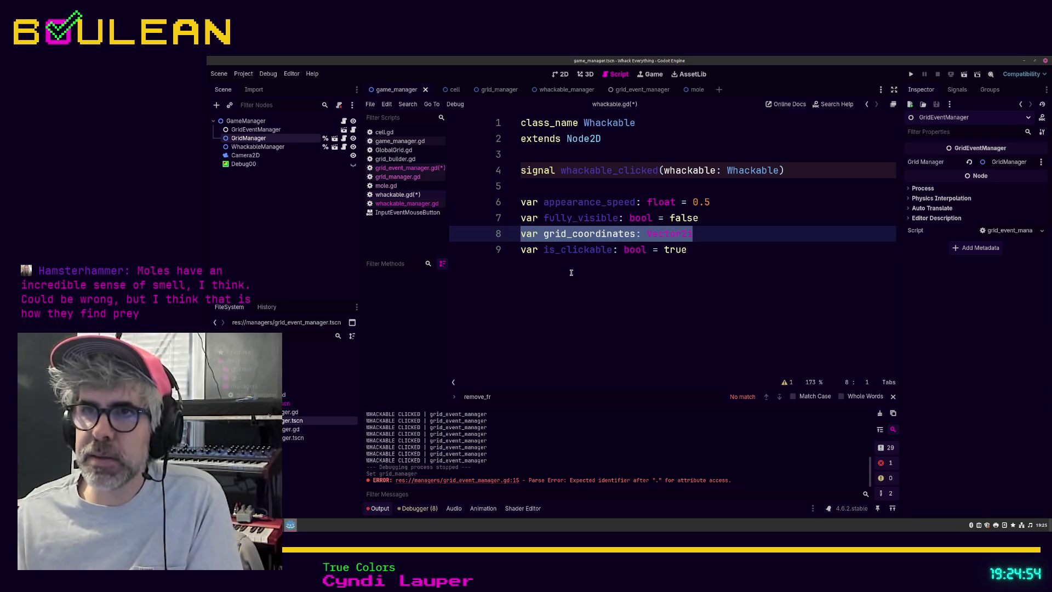
key("ctrl+End")
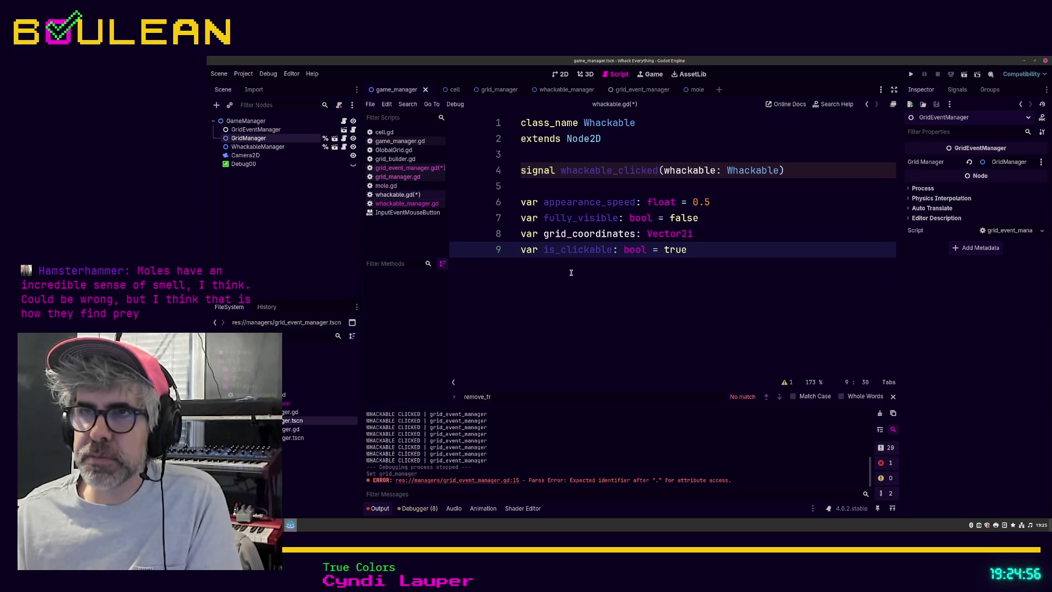
key("ctrl+s")
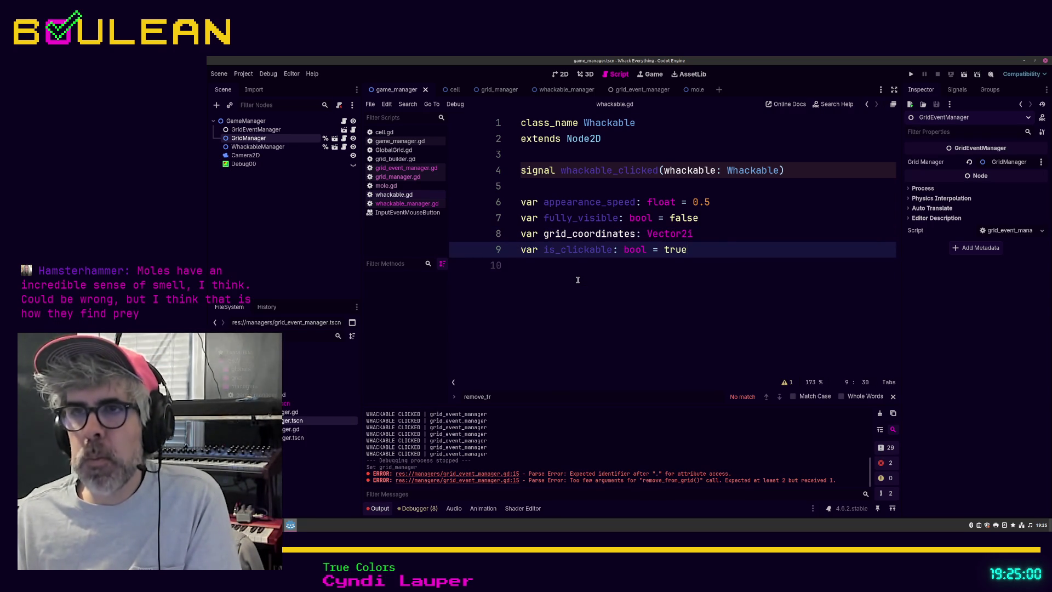
left_click(409, 205)
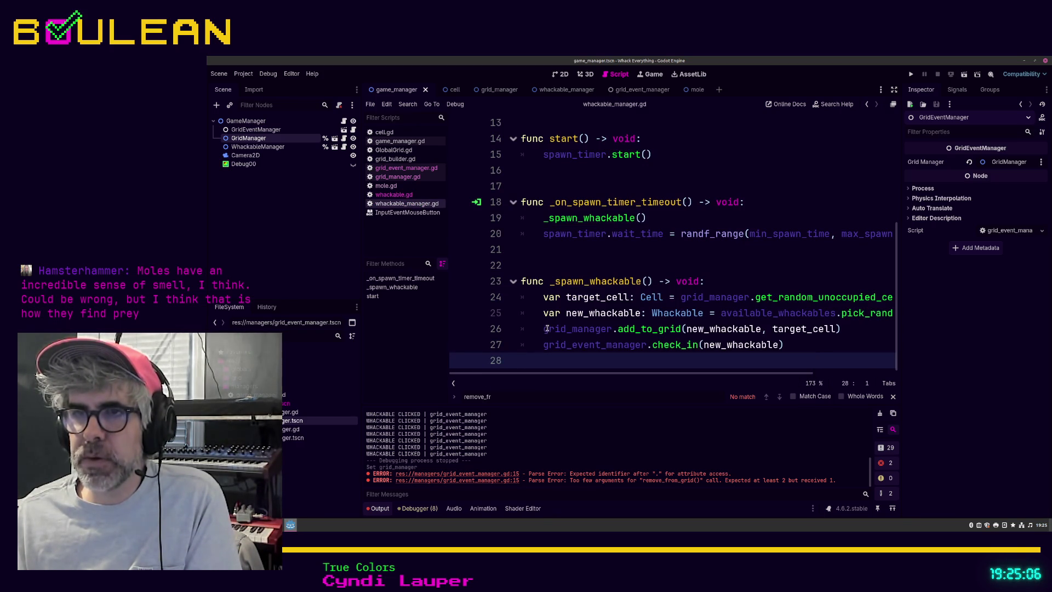
Step: Add 'new_whackable.grid_coordinates = target_cell' above the add_to_grid call in _spawn_whackable
left_click(543, 328)
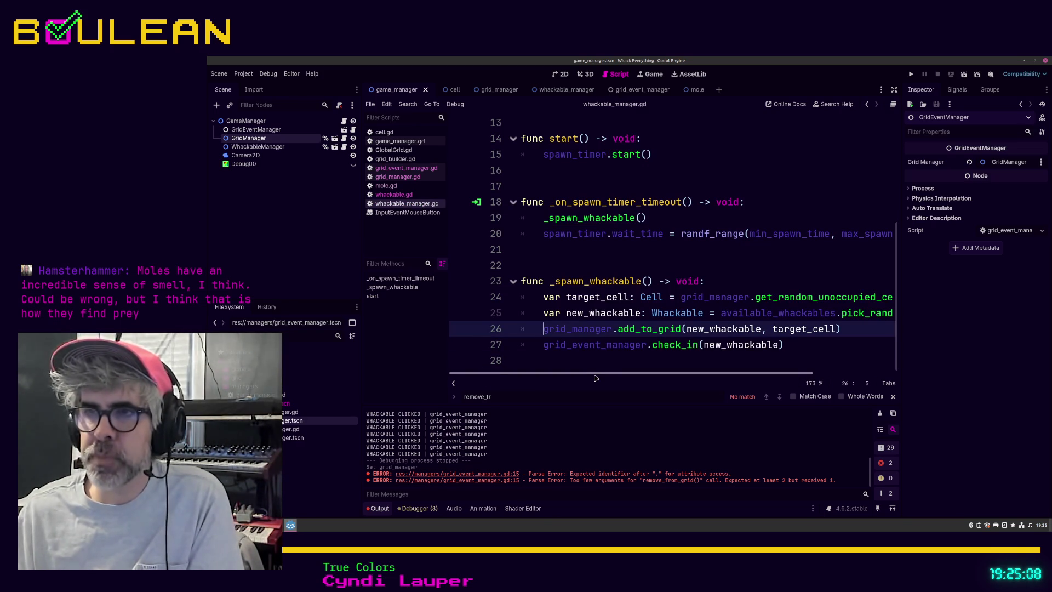
key("Return")
key("Up")
type("new")
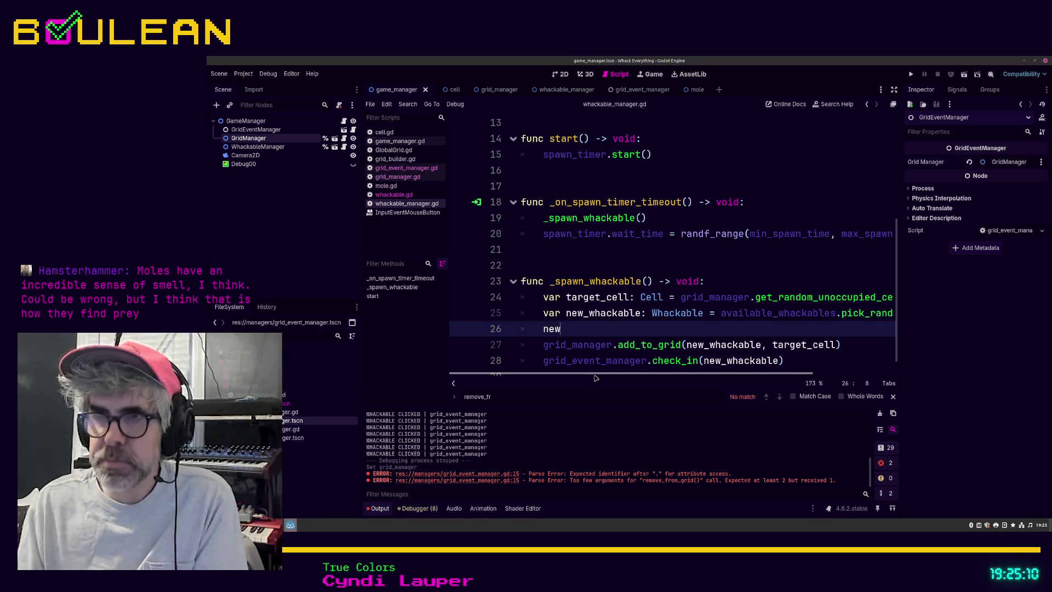
type("_whackable.target")
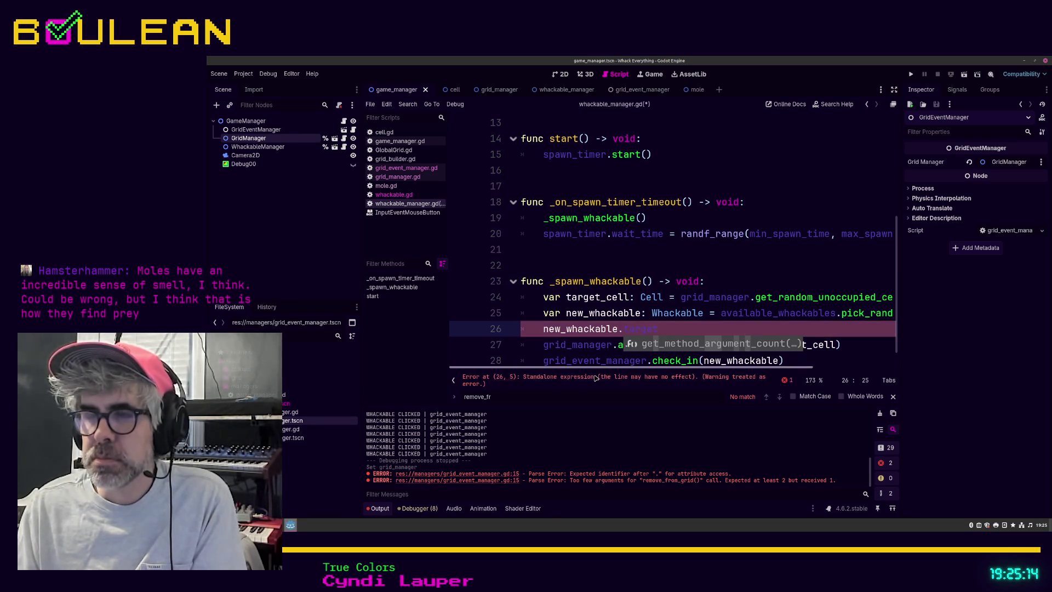
key("BackSpace")
key("BackSpace")
key("BackSpace")
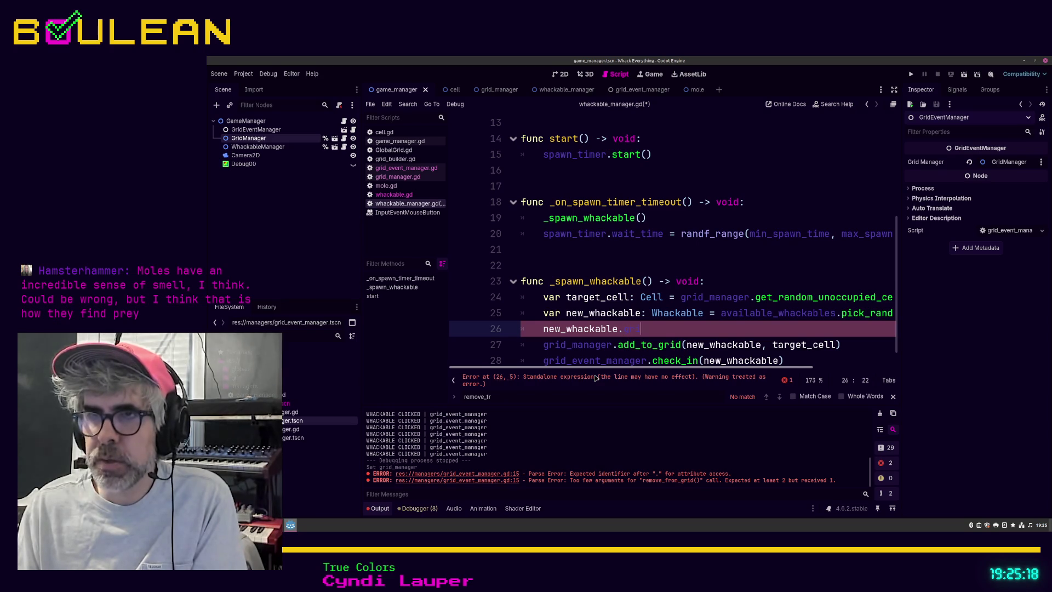
type("d")
key("Return")
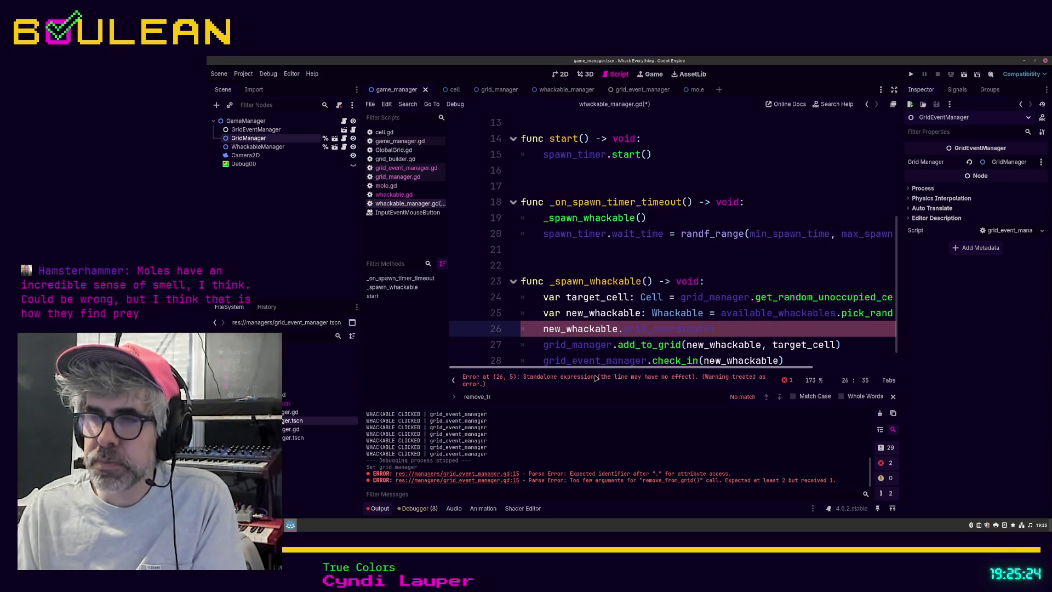
type("= tar")
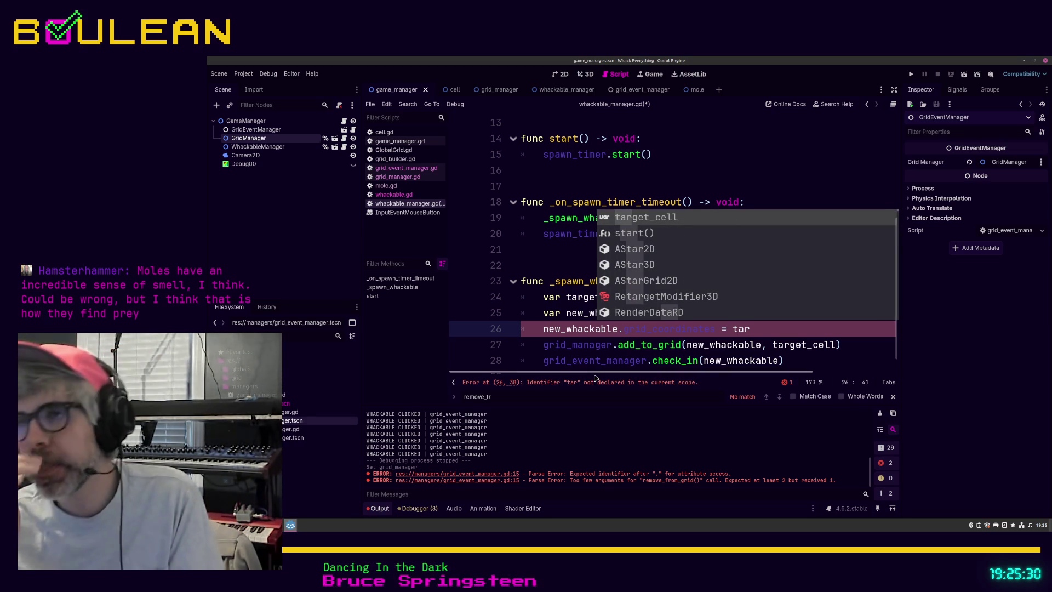
type("get_cell")
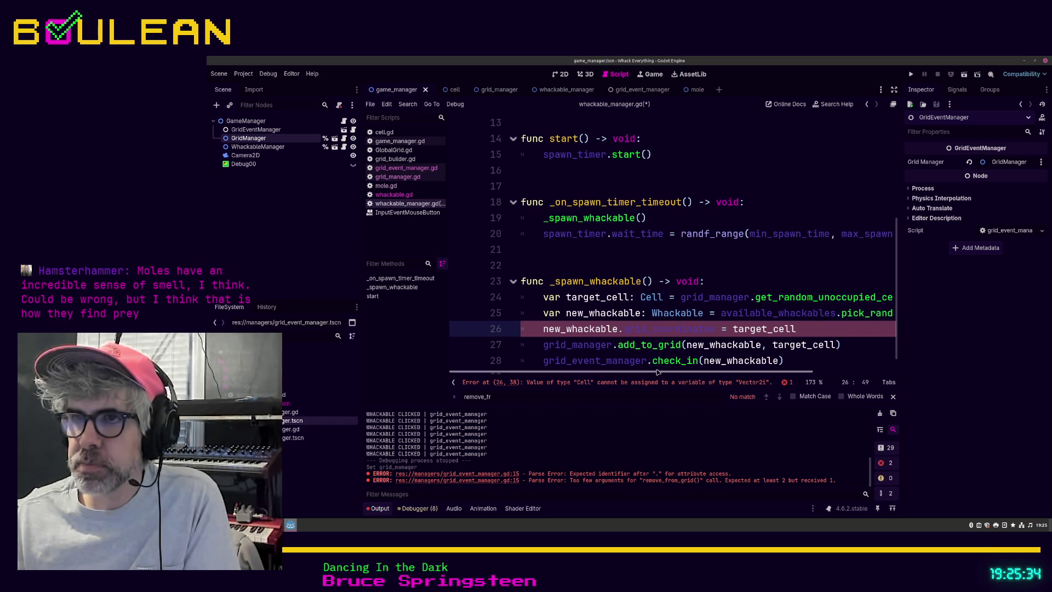
left_click_drag(652, 373, 661, 370)
scroll(660, 371, "left", 1)
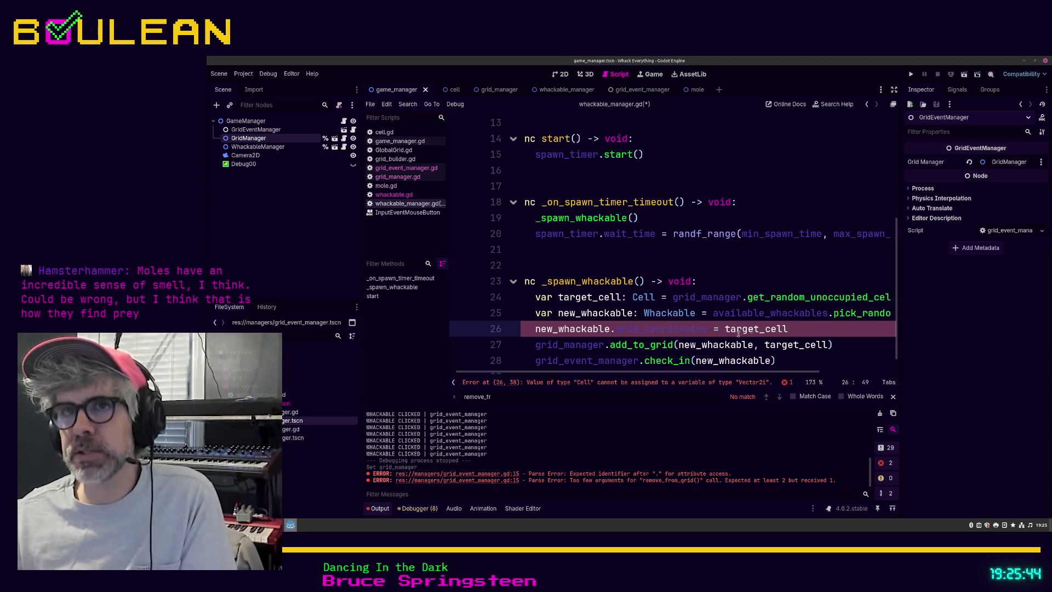
Step: In whackable.gd, replace the grid_coordinates name, trying parent_cell and inhabited_cell, leaving a bare var
left_click(415, 198)
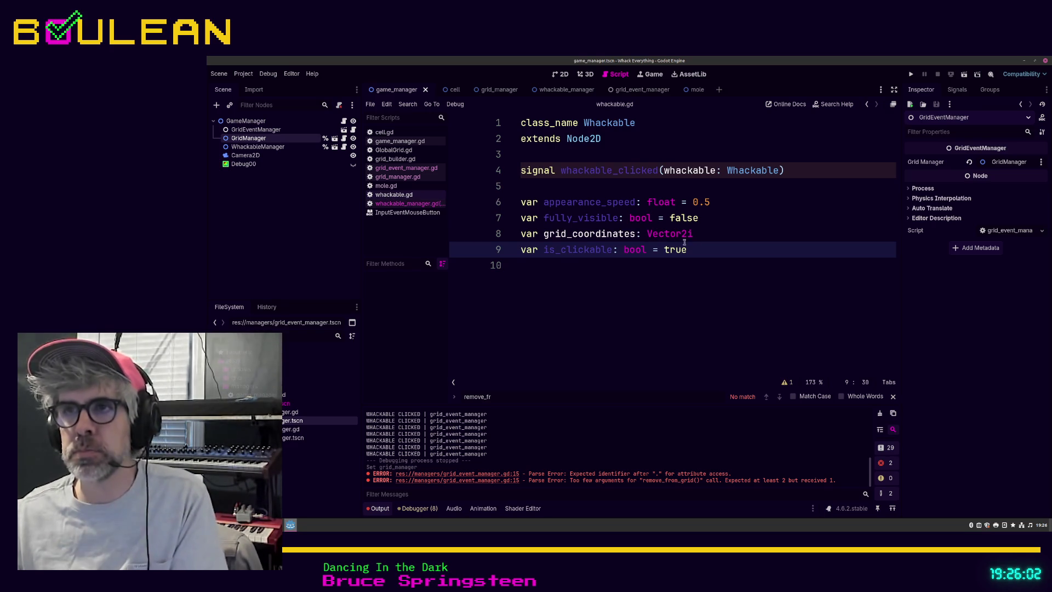
left_click(710, 237)
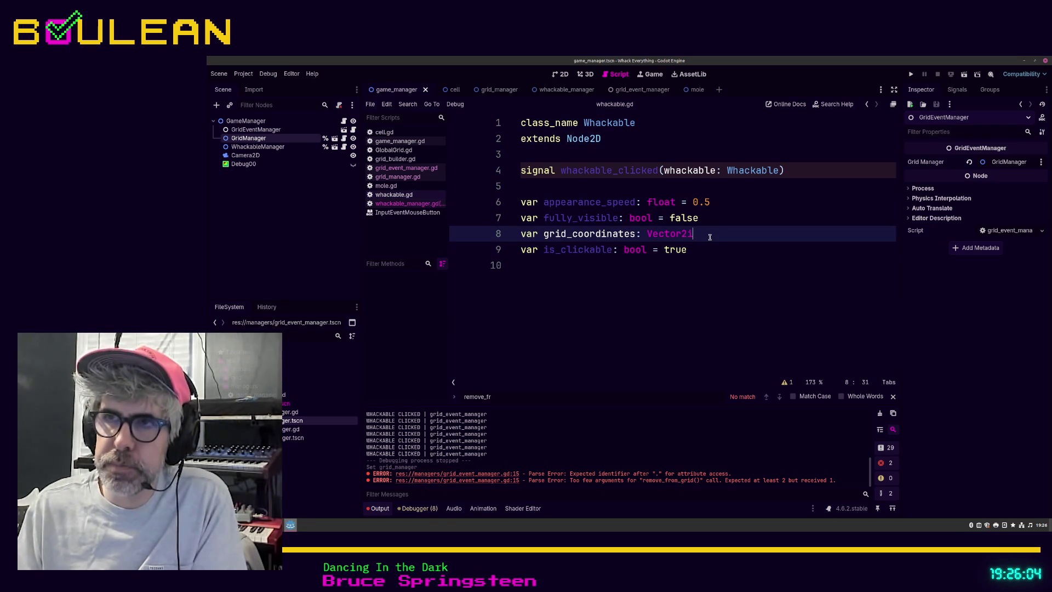
key("ctrl+shift+Left")
key("ctrl+shift+Left")
key("ctrl+shift+Left")
type("parent")
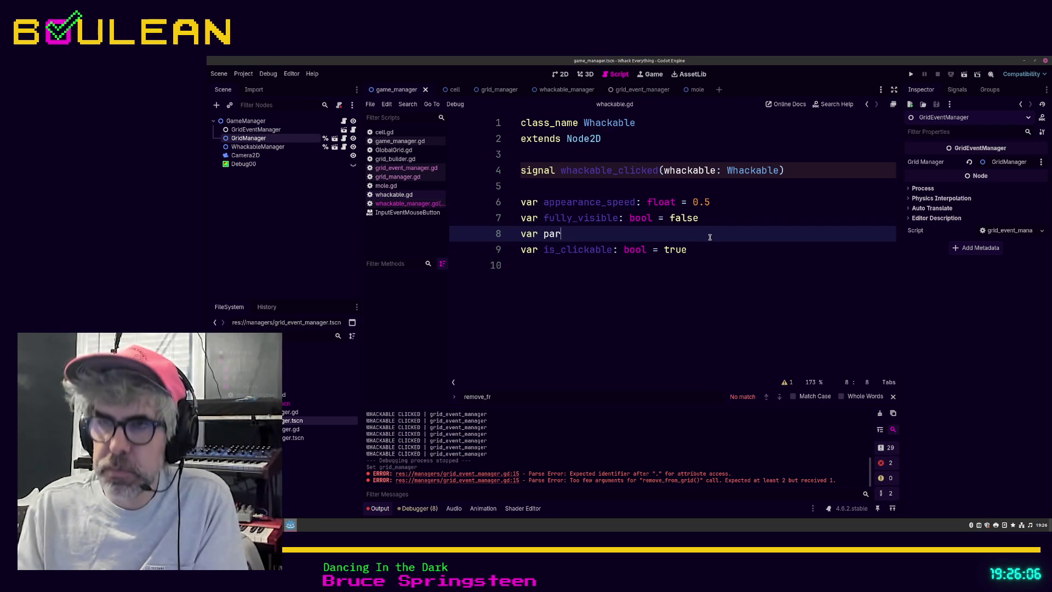
type("_cell")
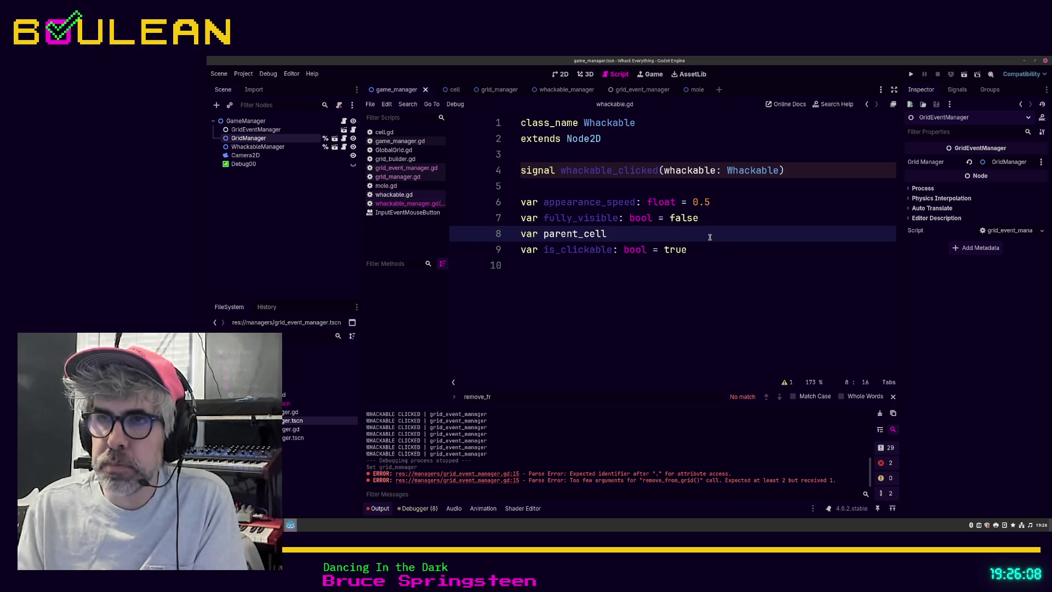
key("BackSpace")
key("BackSpace")
key("BackSpace")
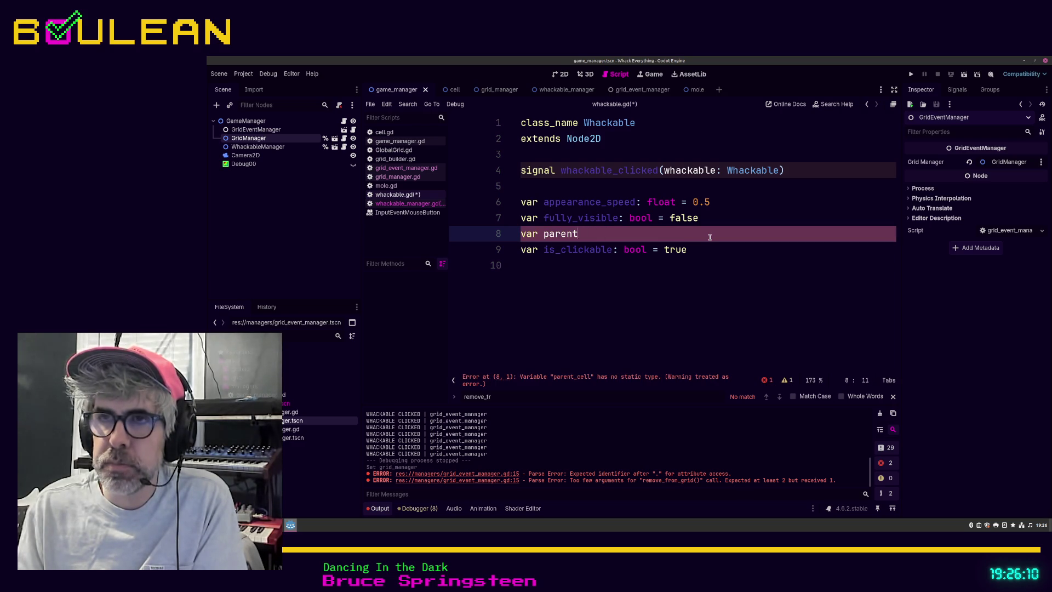
key("BackSpace")
key("BackSpace")
key("BackSpace")
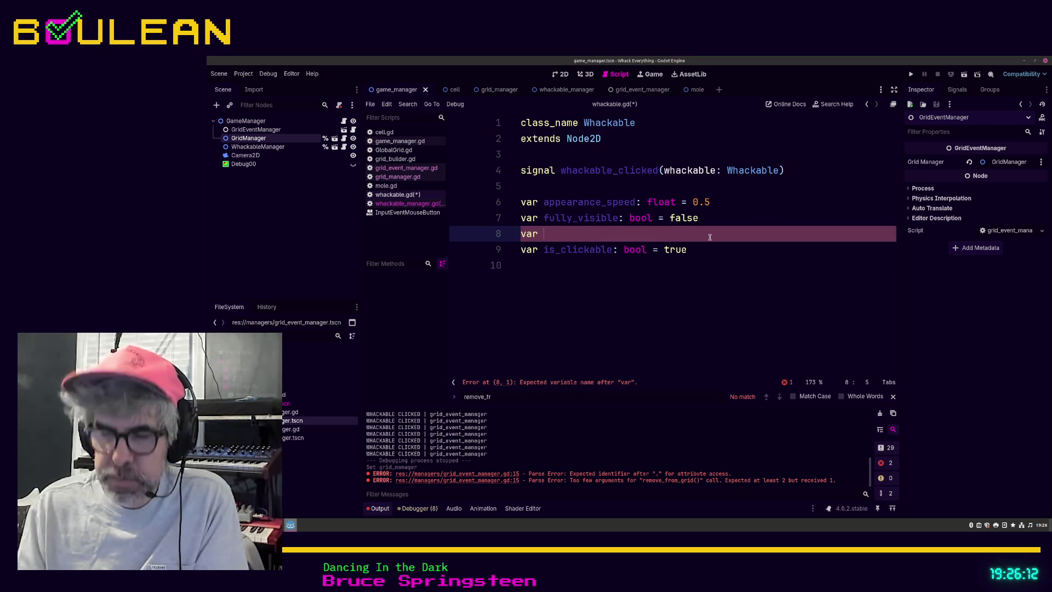
type("inhabited_ce")
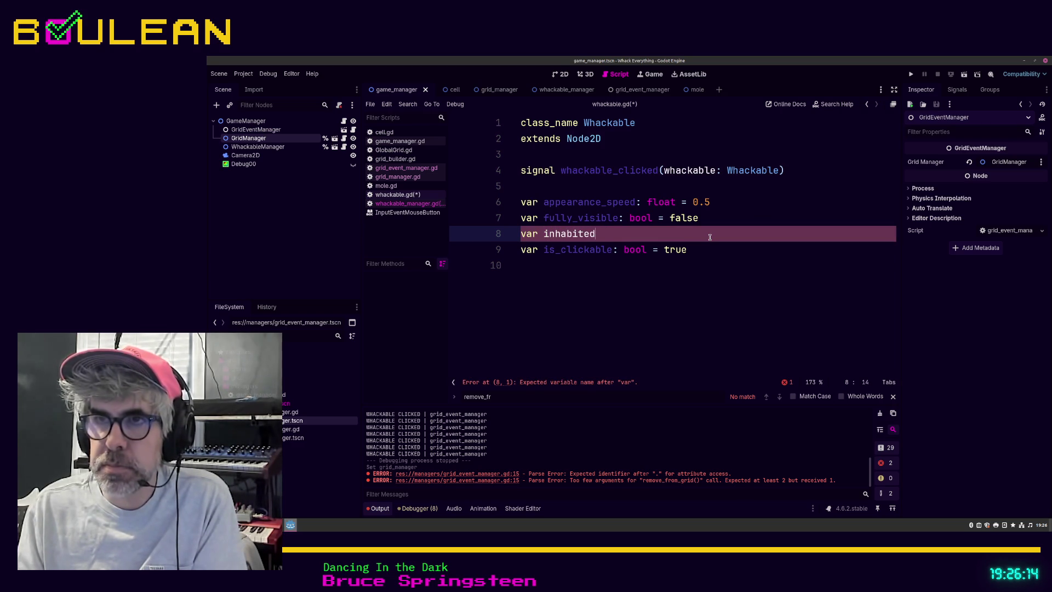
type("ll")
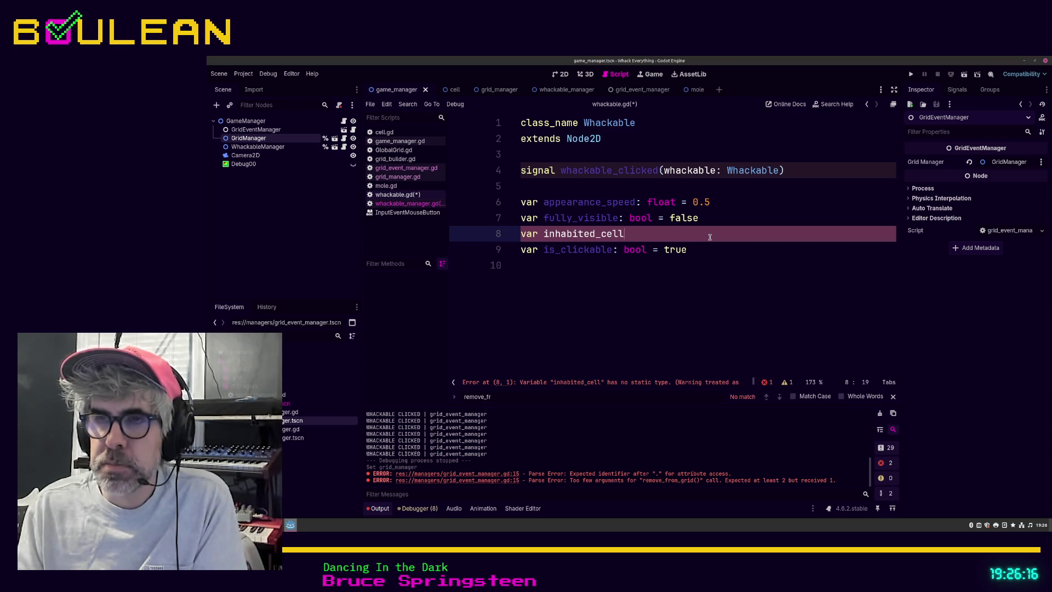
key("ctrl+shift+Left")
key("ctrl+shift+Left")
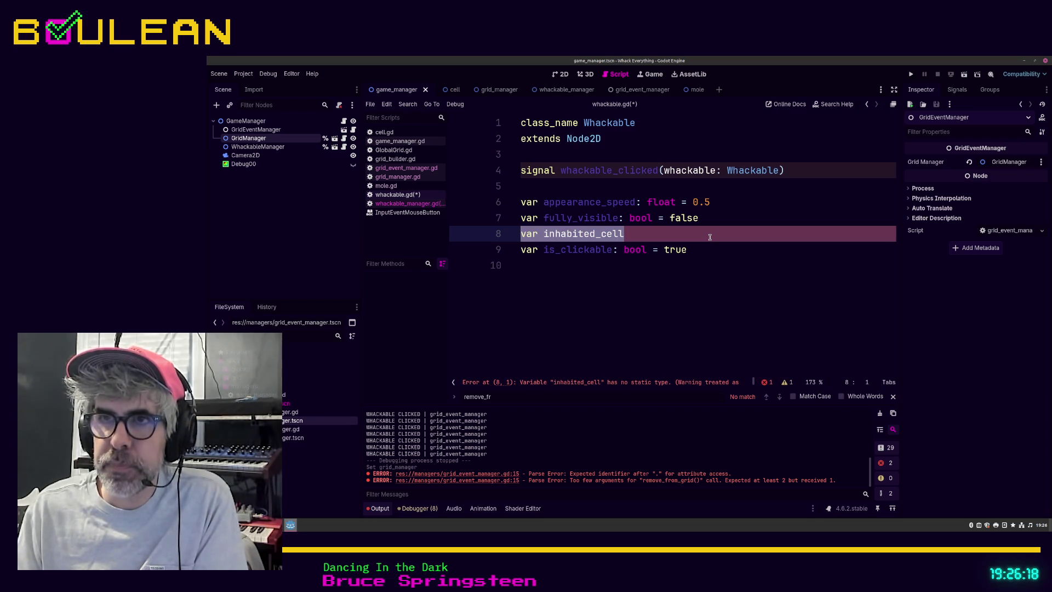
key("ctrl+shift+Right")
key("BackSpace")
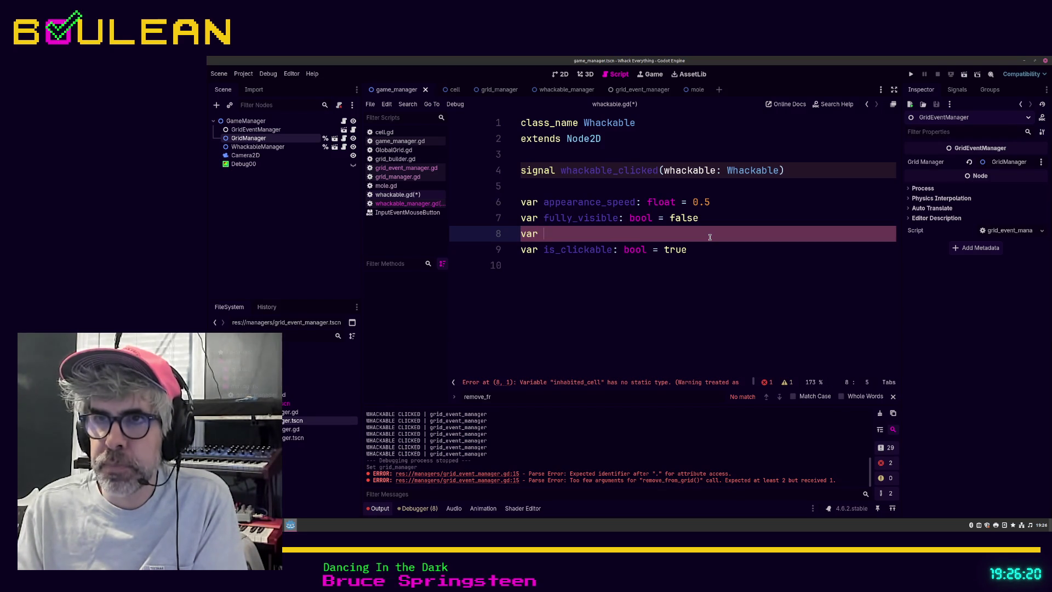
Step: Declare 'var parent_cell: Cell' on line 8 of whackable.gd and save it
type("parent_cell")
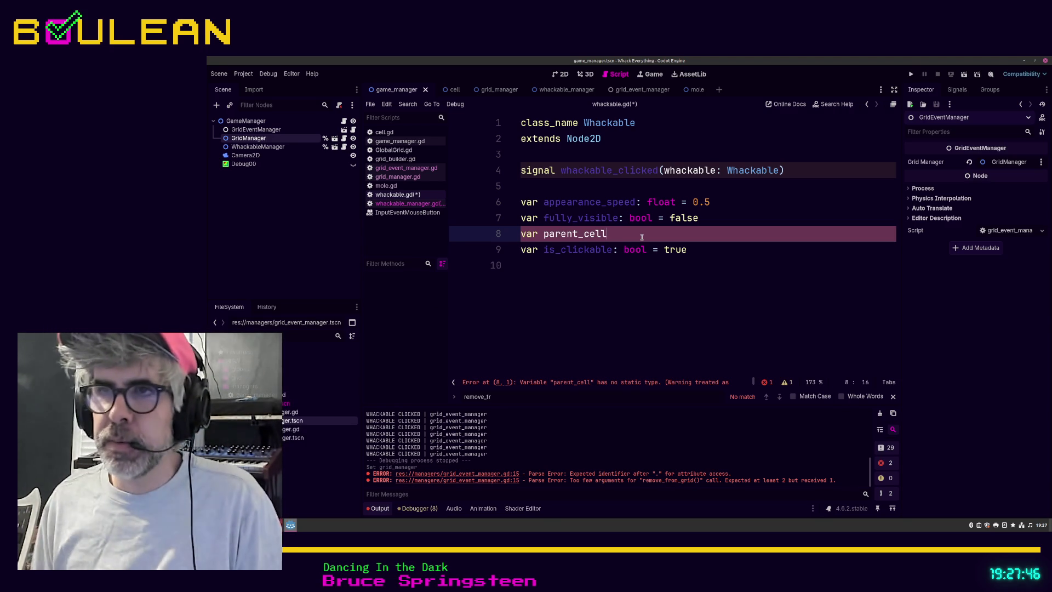
type(": Cell")
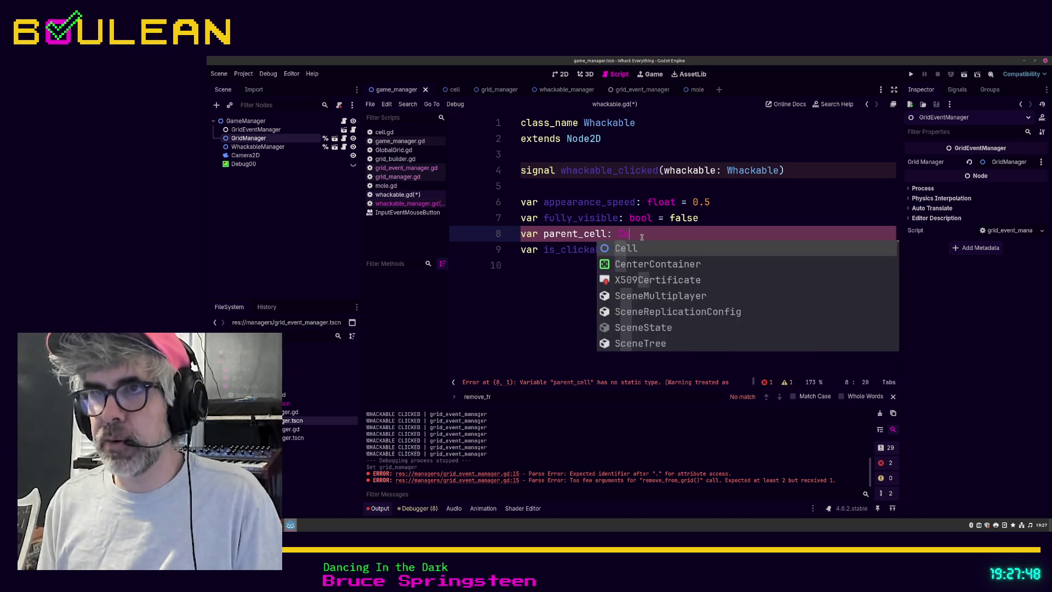
key("Escape")
key("Down")
key("Down")
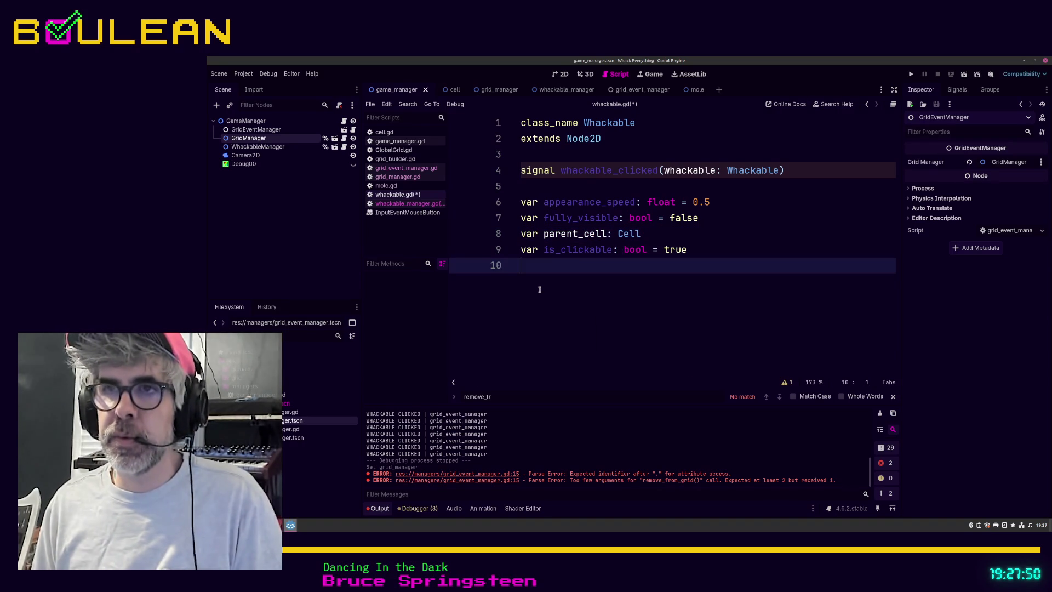
key("ctrl+s")
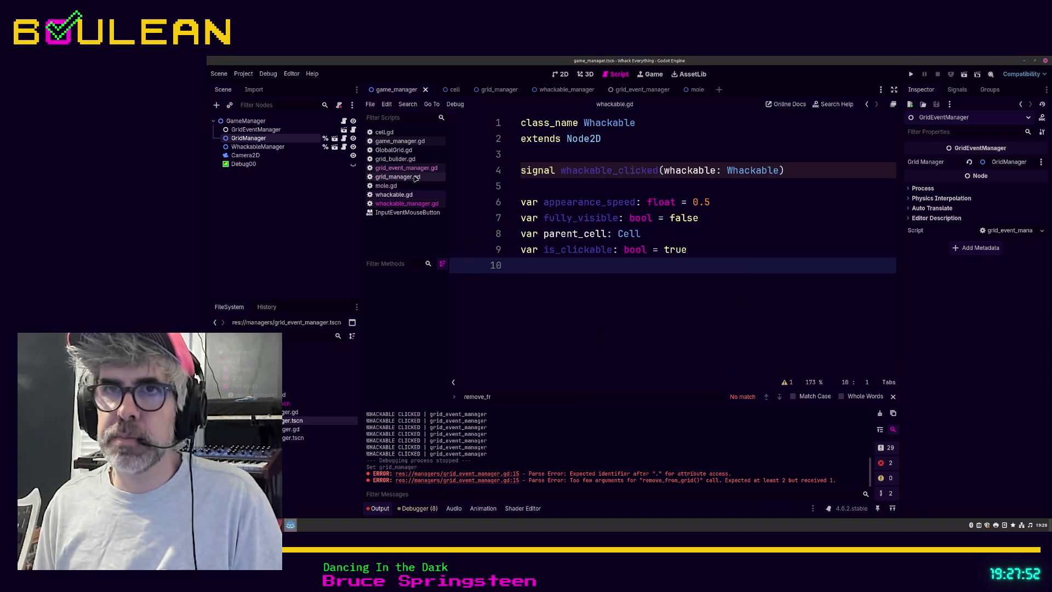
left_click(415, 177)
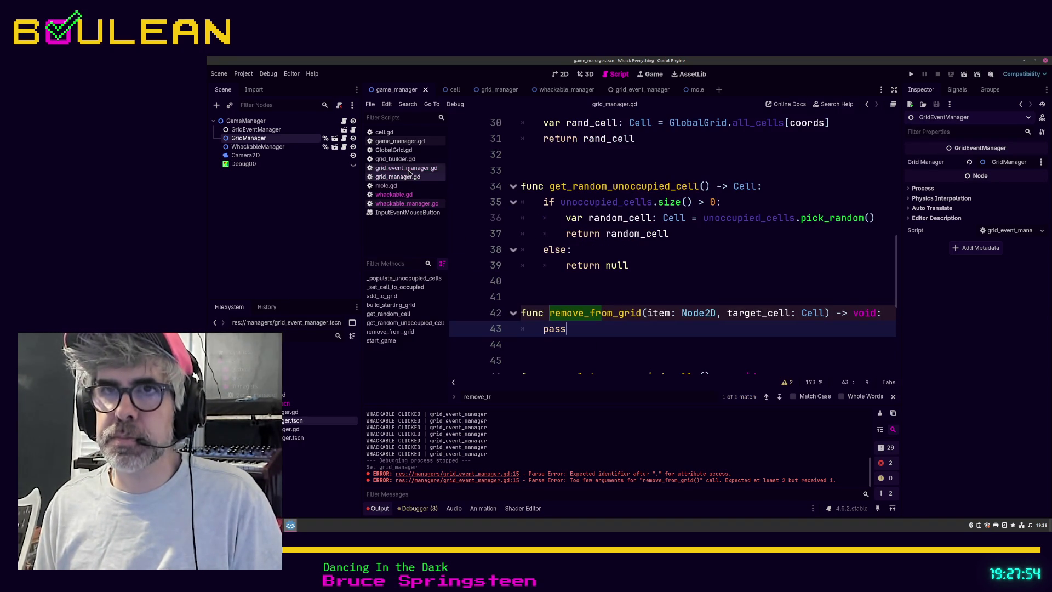
Step: In whackable_manager.gd, change line 26 to 'parent_cell = target_cell' and save the script
left_click(411, 168)
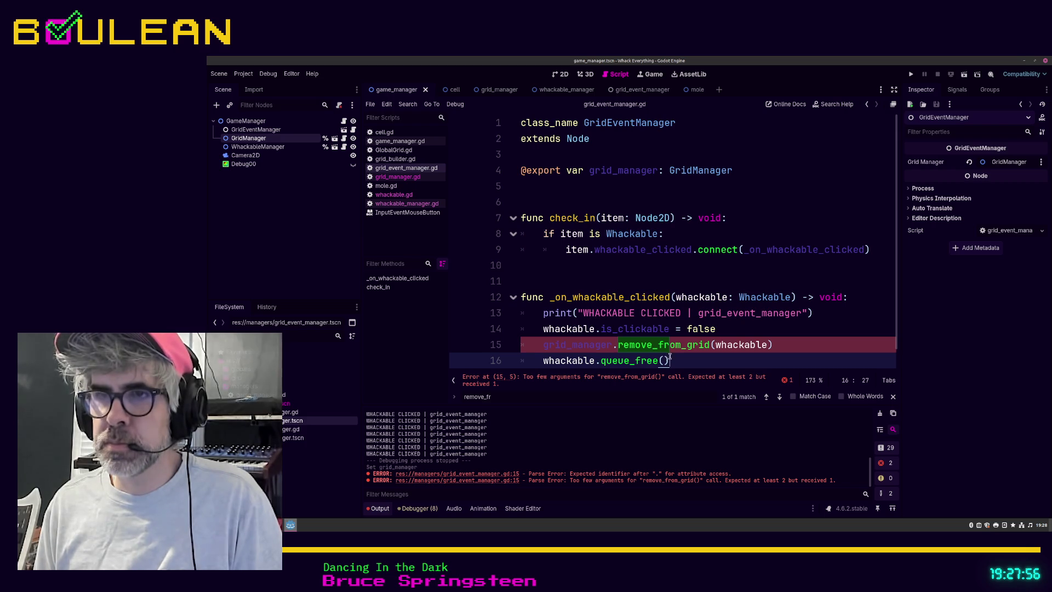
left_click(416, 203)
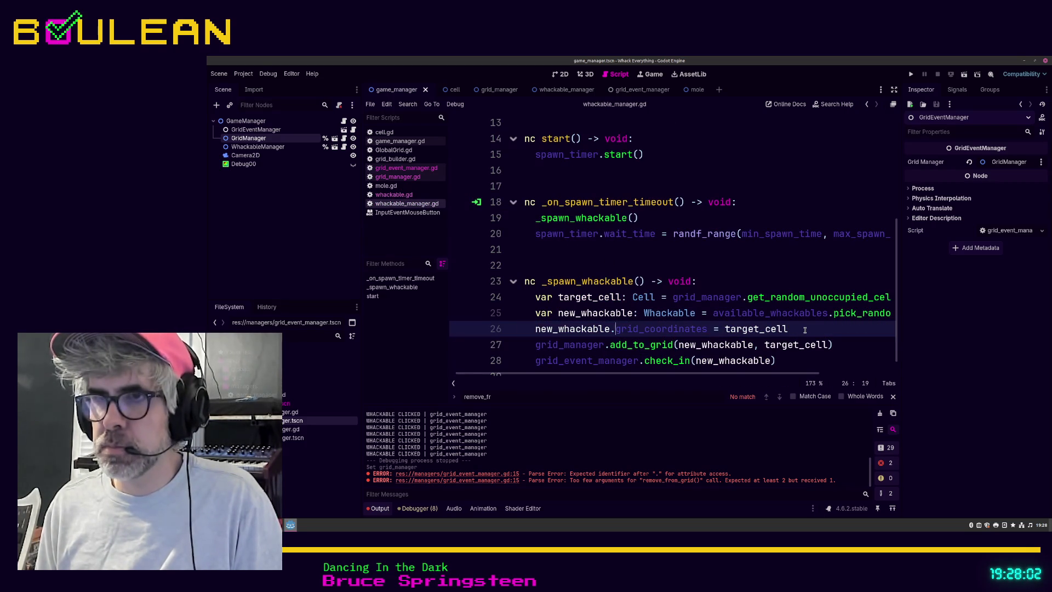
key("shift+End")
type("parent_cell")
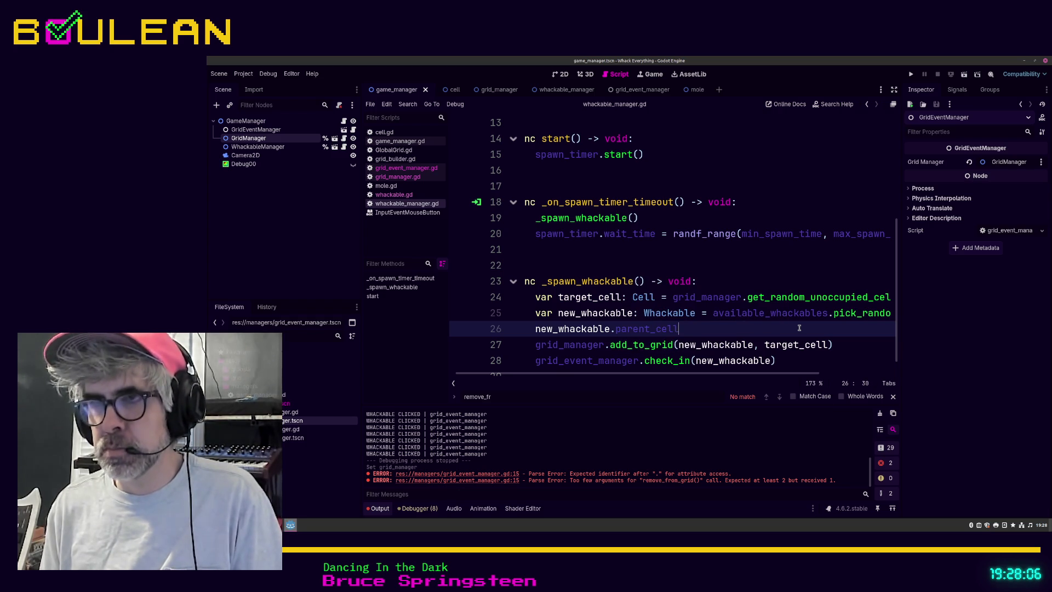
type(" = ")
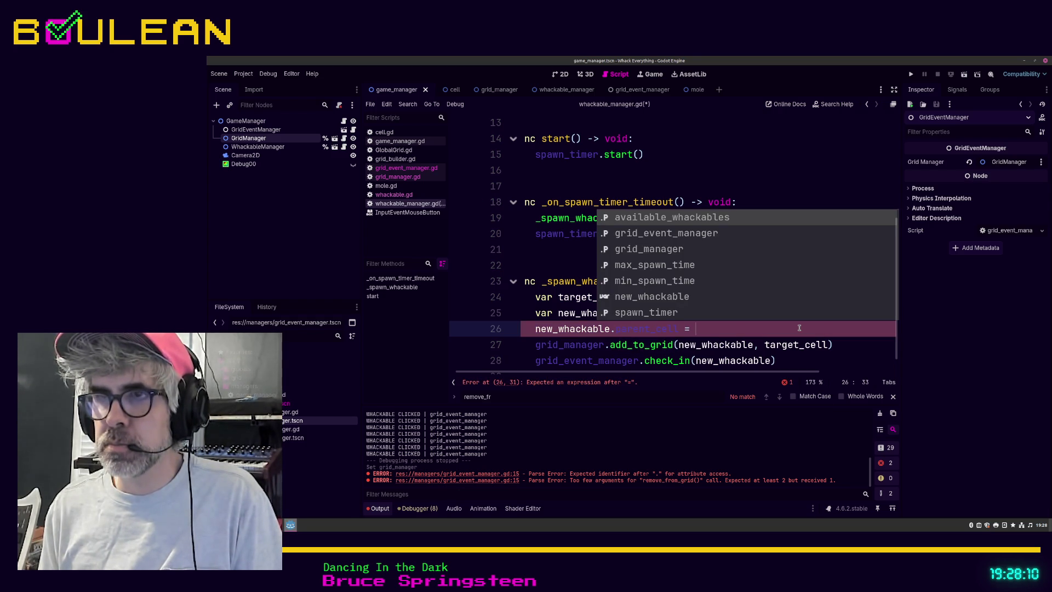
type("targ")
key("Return")
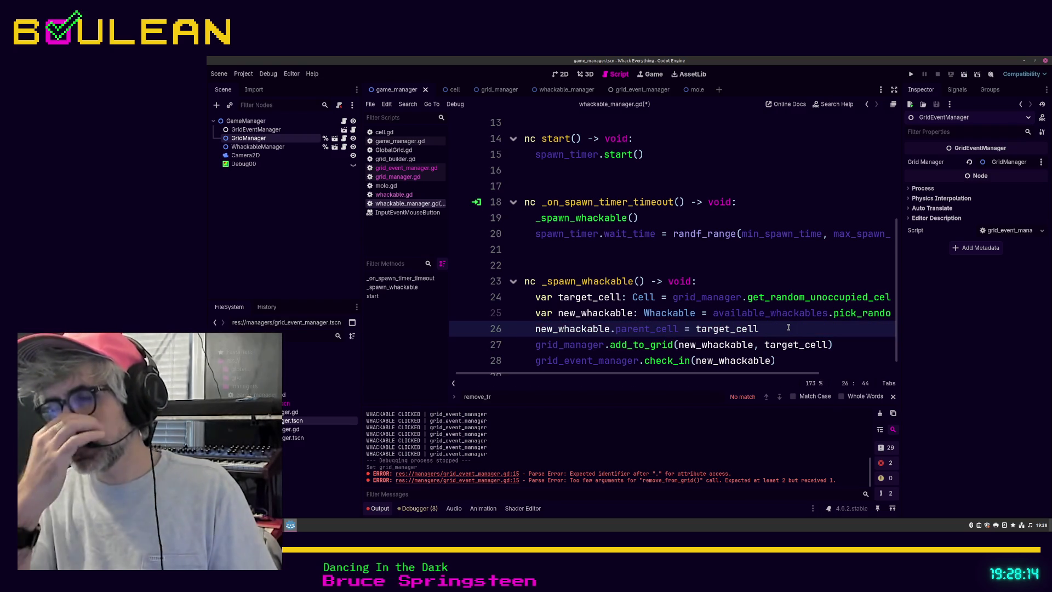
key("ctrl+s")
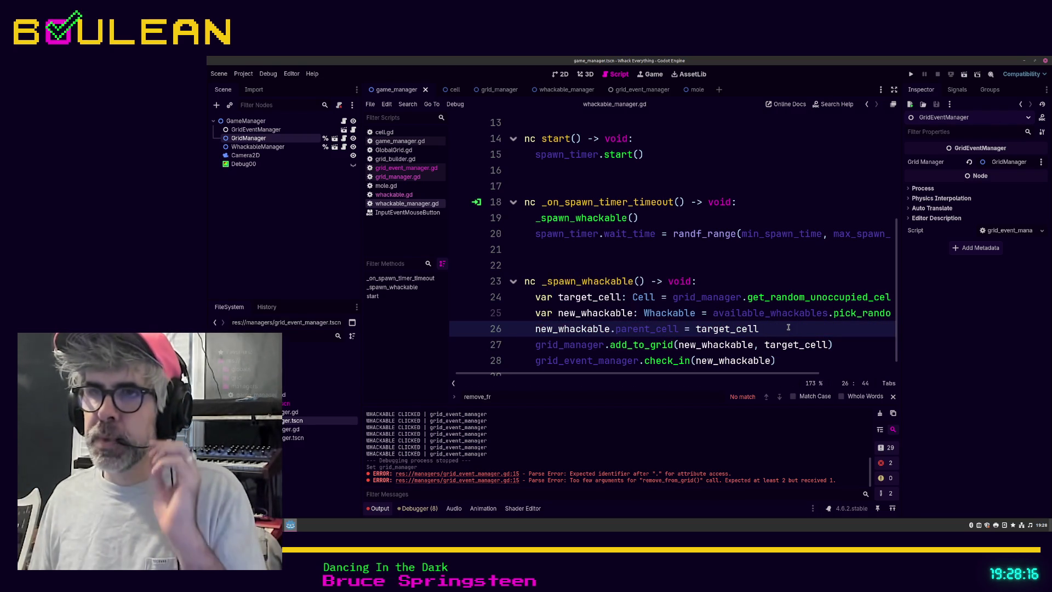
Step: Recheck the new parent_cell line, save again, and switch back to grid_manager.gd
scroll(765, 335, "down", 1)
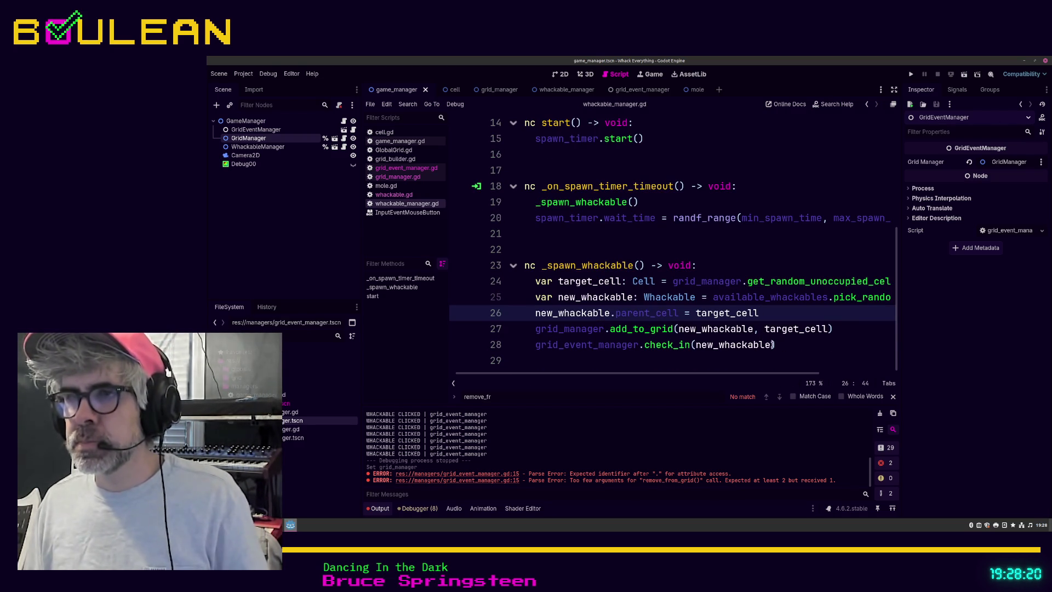
mouse_move(772, 344)
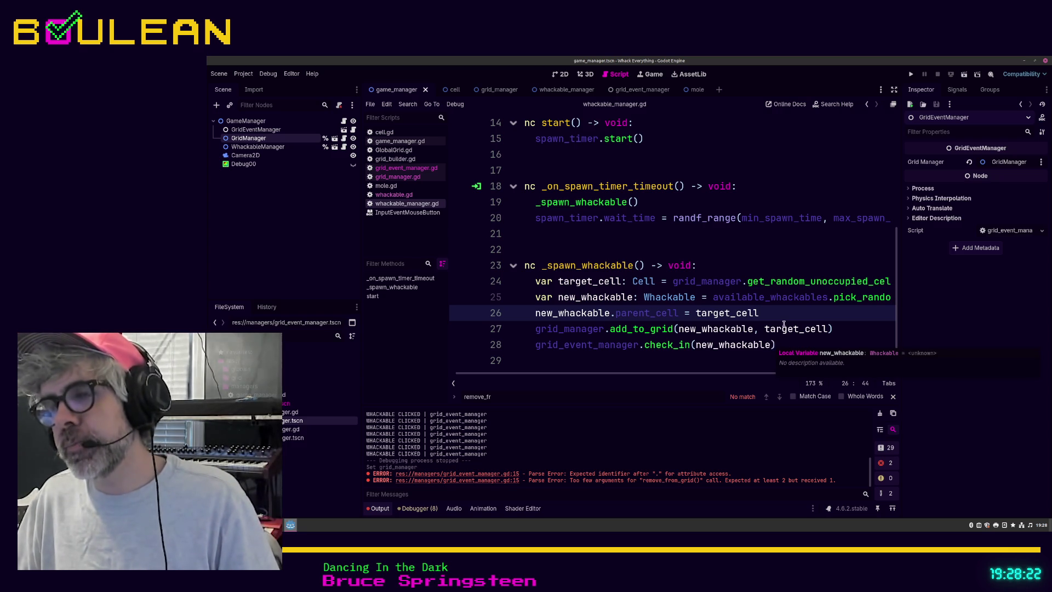
mouse_move(782, 325)
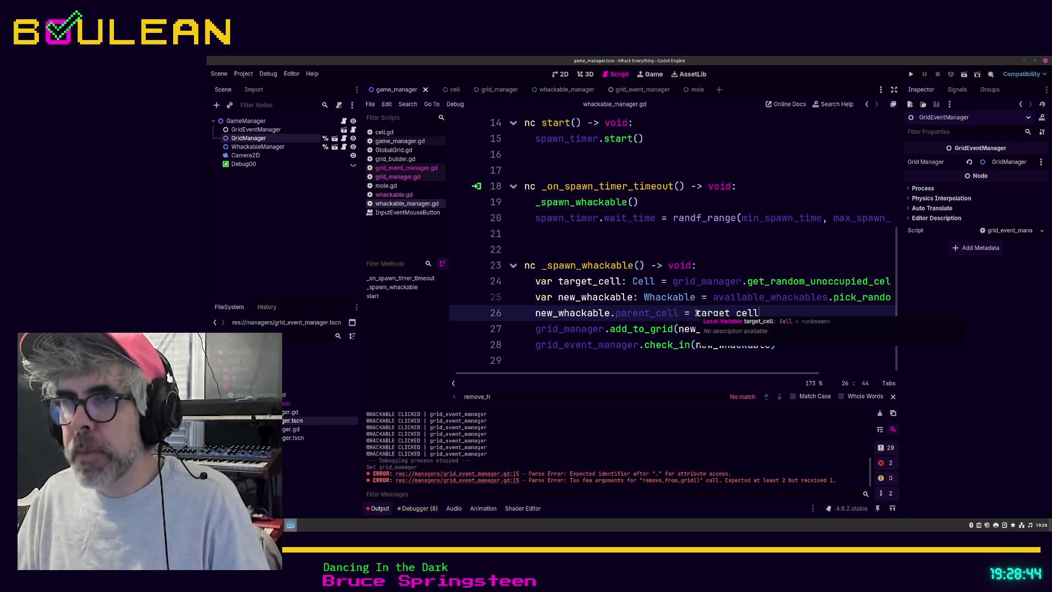
left_click(648, 317)
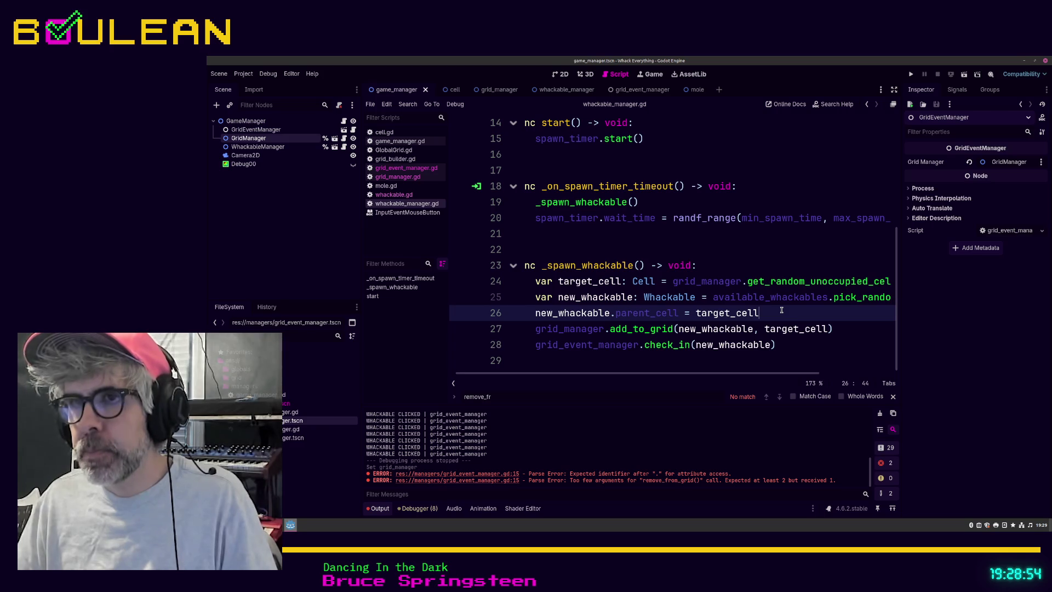
key("ctrl+s")
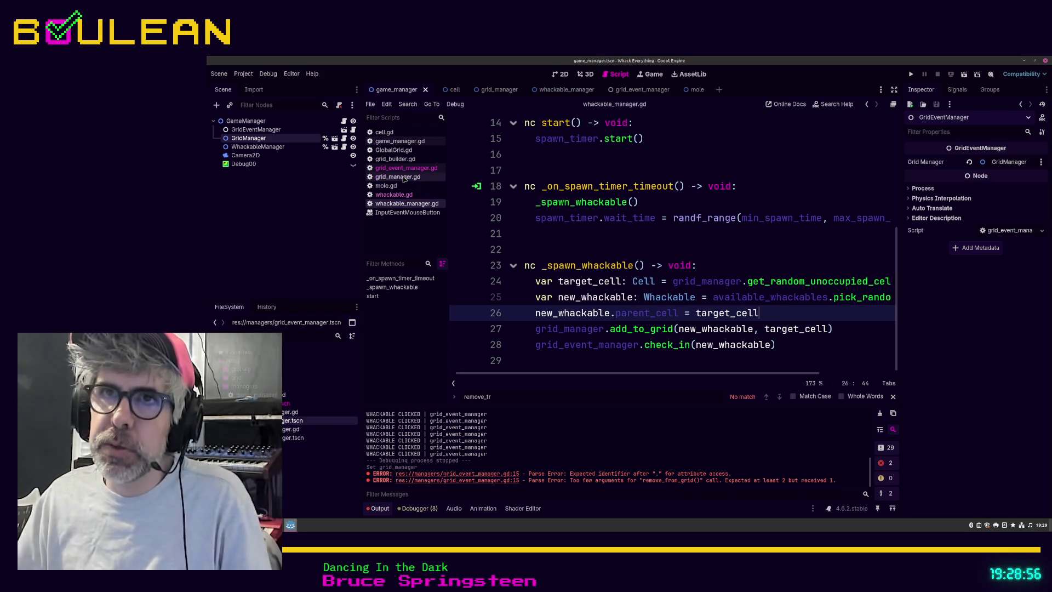
left_click(406, 177)
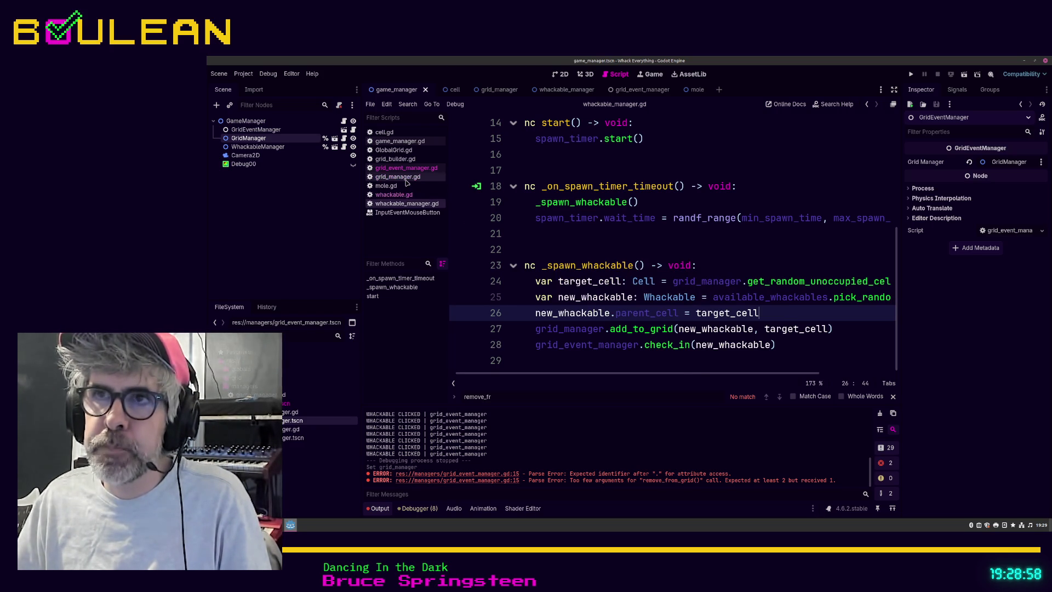